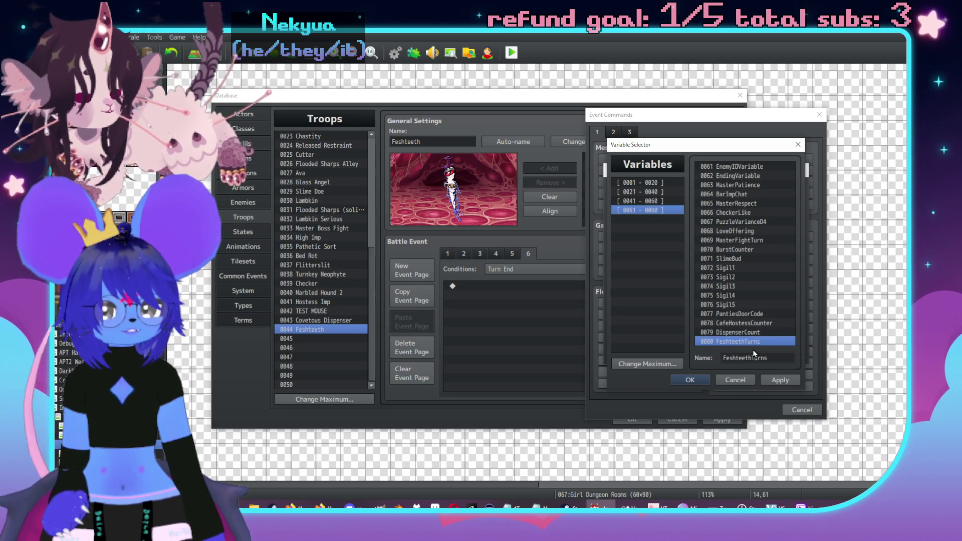
- Leave RPG Maker MV's variable 0080 named FeshteethTurns and switch over to Aseprite
{"action": "key", "text": "Tab"}
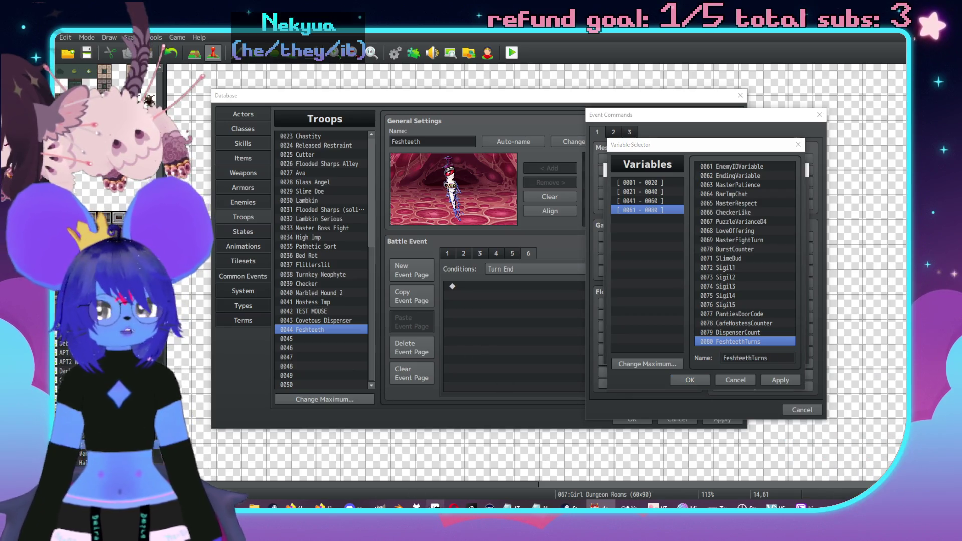
{"action": "key", "text": "alt+Tab"}
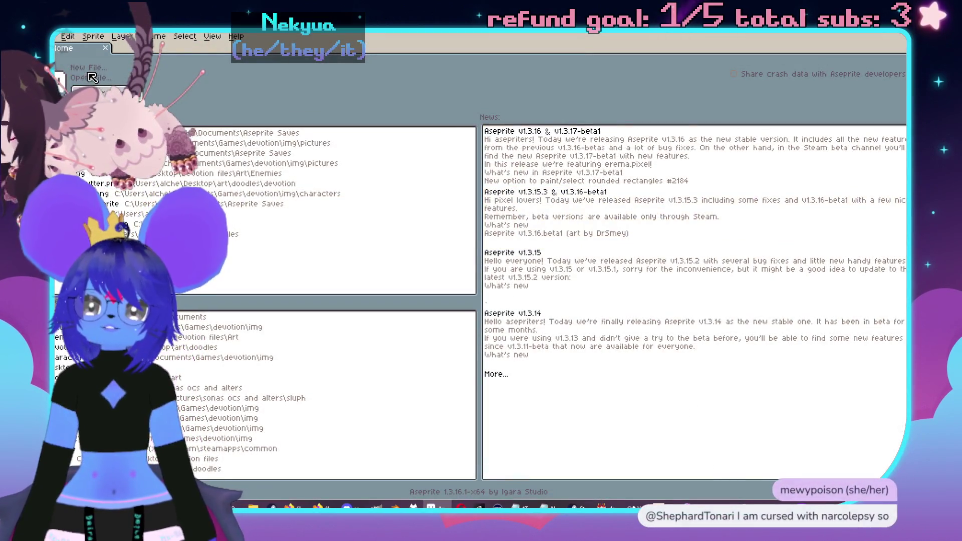
- Create a new 144×144 sprite, load another palette preset, and fill the canvas pale cream
{"action": "left_click", "coordinate": [88, 67]}
{"action": "key", "text": "Return"}
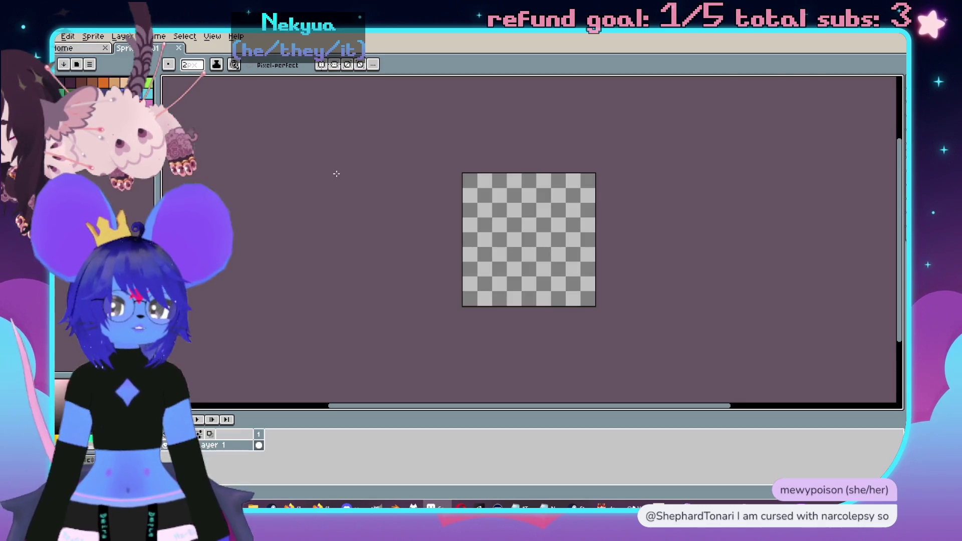
{"action": "left_click", "coordinate": [73, 67]}
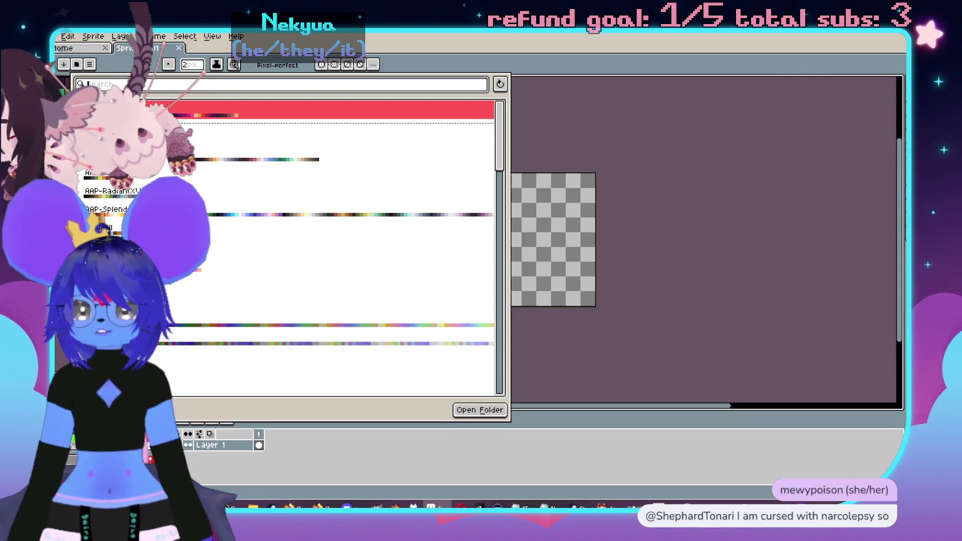
{"action": "left_click", "coordinate": [80, 69]}
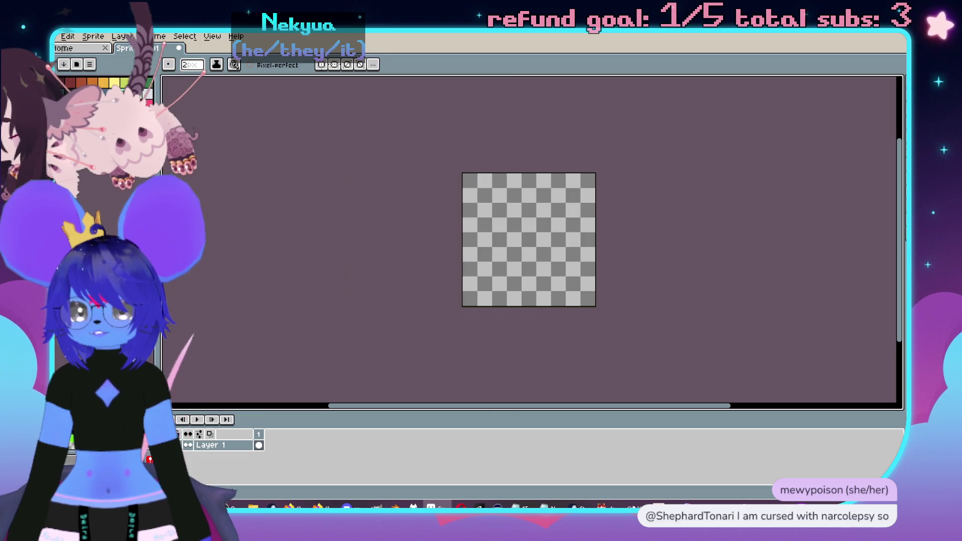
{"action": "key", "text": "g"}
{"action": "left_click", "coordinate": [465, 286]}
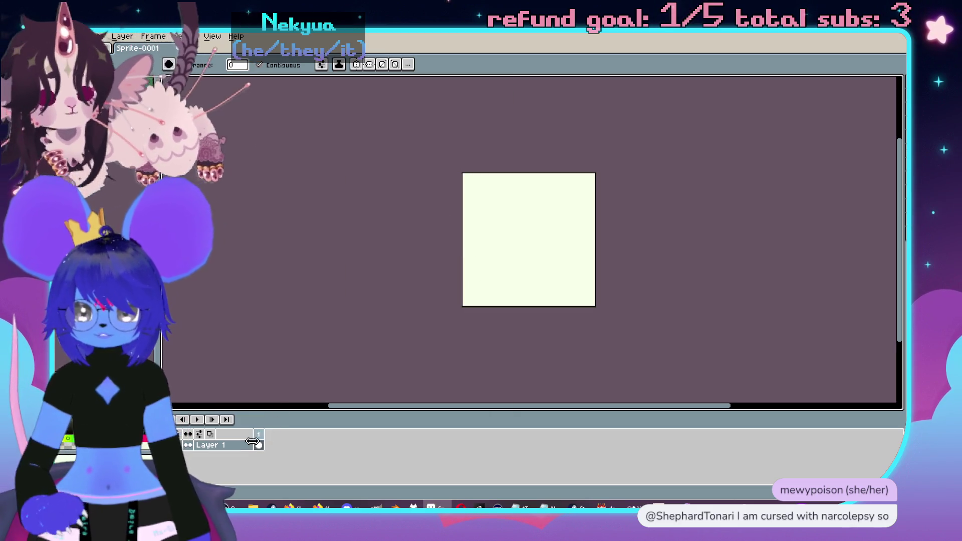
- Add Layer 2 above Layer 1 and set up a 1-pixel pencil
{"action": "right_click", "coordinate": [252, 441]}
{"action": "mouse_move", "coordinate": [260, 427]}
{"action": "left_click", "coordinate": [341, 427]}
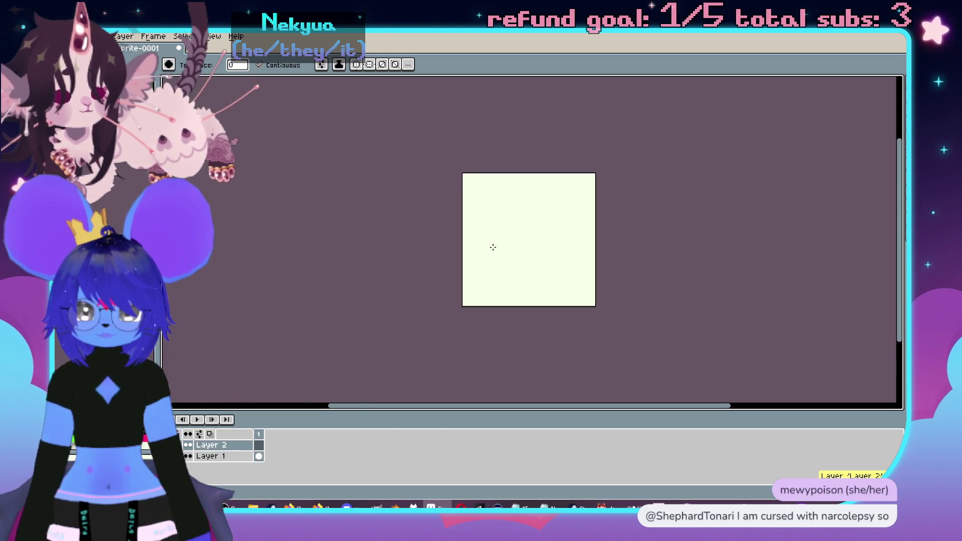
{"action": "scroll", "coordinate": [480, 223], "scroll_direction": "up", "scroll_amount": 3}
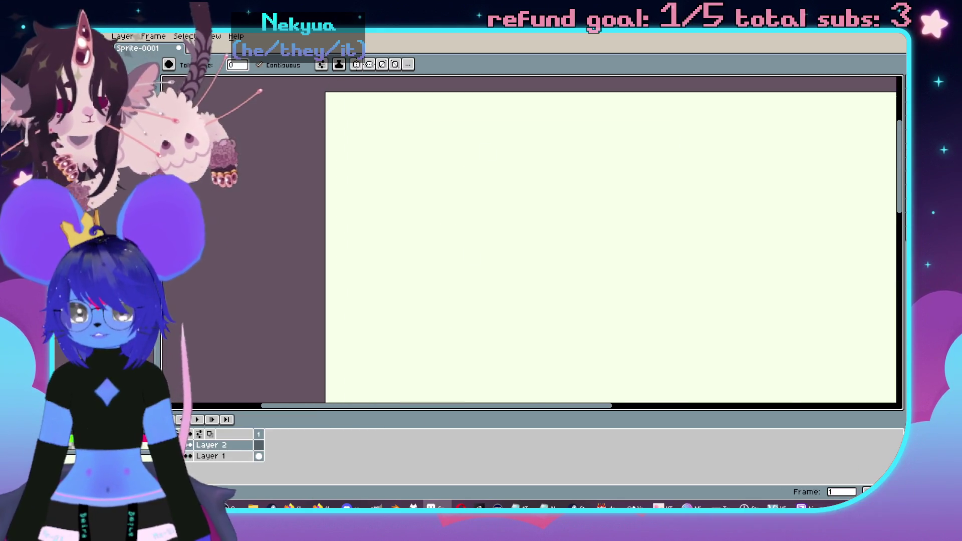
{"action": "left_click_drag", "start_coordinate": [488, 183], "coordinate": [418, 221]}
{"action": "left_click_drag", "start_coordinate": [509, 275], "coordinate": [436, 161]}
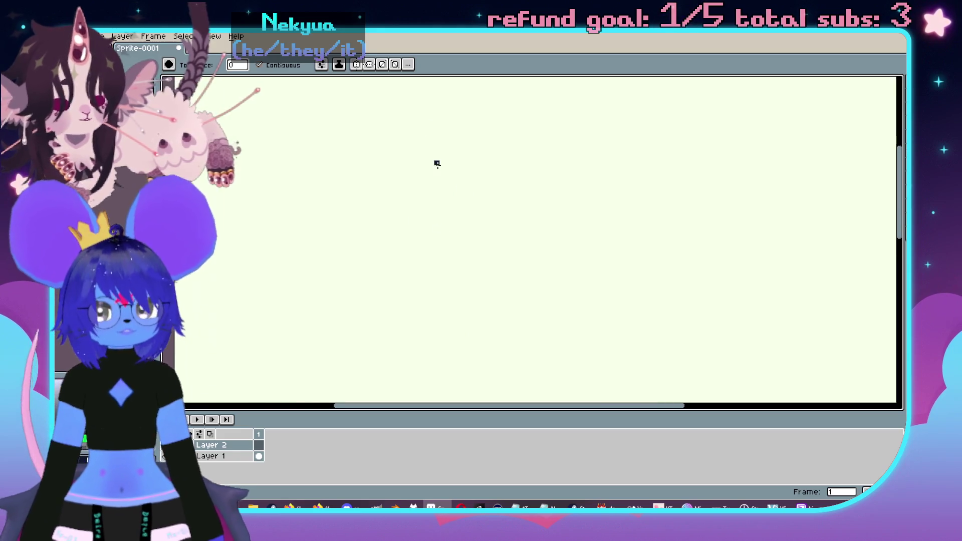
{"action": "left_click_drag", "start_coordinate": [490, 215], "coordinate": [543, 257]}
{"action": "key", "text": "b"}
{"action": "key", "text": "minus"}
{"action": "left_click_drag", "start_coordinate": [441, 176], "coordinate": [460, 192]}
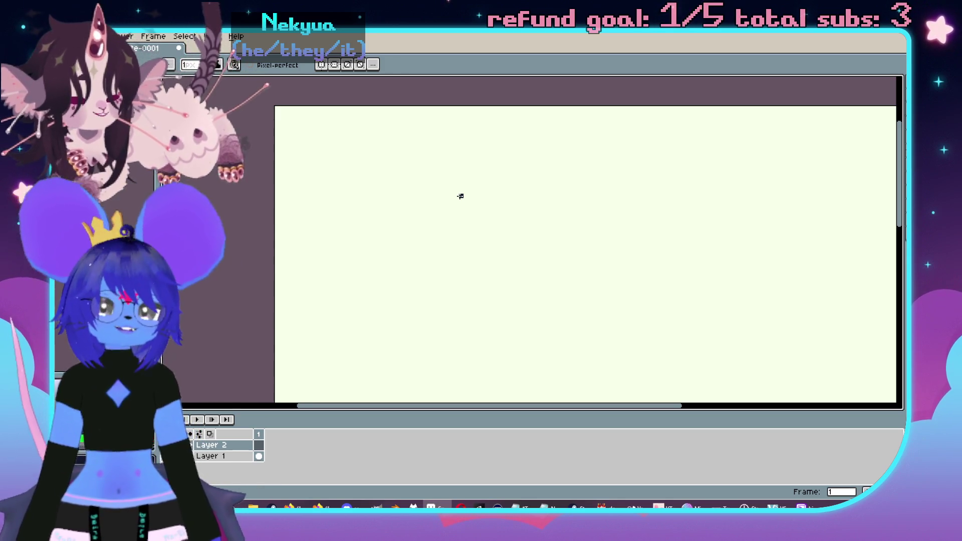
- Draw the figure's head-and-body outline and both legs with feet
{"action": "mouse_move", "coordinate": [424, 173]}
{"action": "left_mouse_down"}
{"action": "mouse_move", "coordinate": [454, 277]}
{"action": "mouse_move", "coordinate": [494, 178]}
{"action": "left_mouse_up"}
{"action": "left_click_drag", "start_coordinate": [448, 141], "coordinate": [424, 172]}
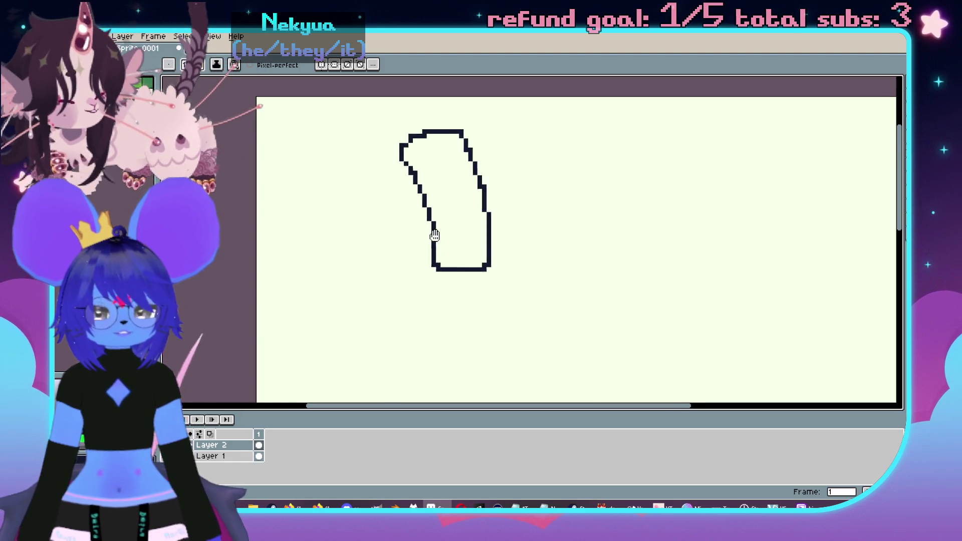
{"action": "left_click_drag", "start_coordinate": [435, 266], "coordinate": [432, 331]}
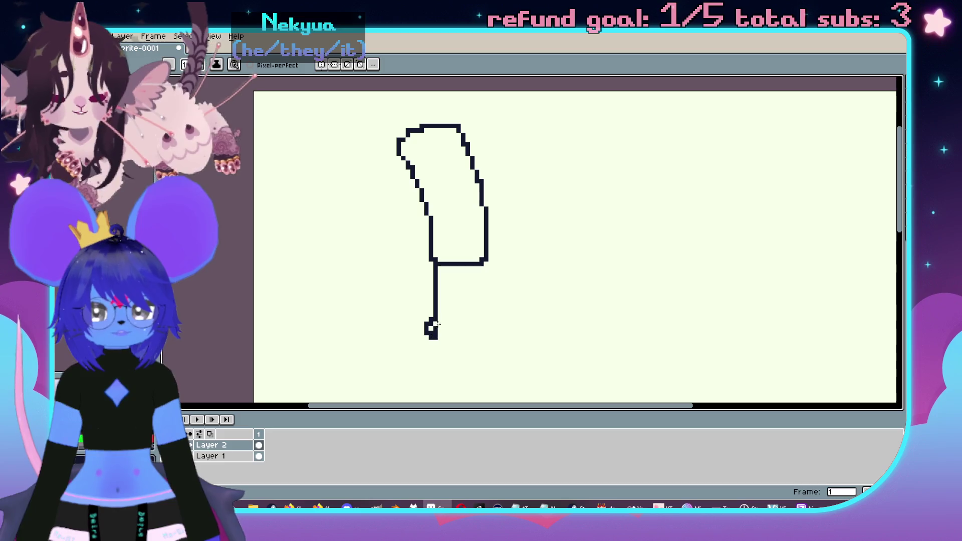
{"action": "mouse_move", "coordinate": [472, 267]}
{"action": "left_mouse_down"}
{"action": "mouse_move", "coordinate": [479, 314]}
{"action": "mouse_move", "coordinate": [498, 325]}
{"action": "left_mouse_up"}
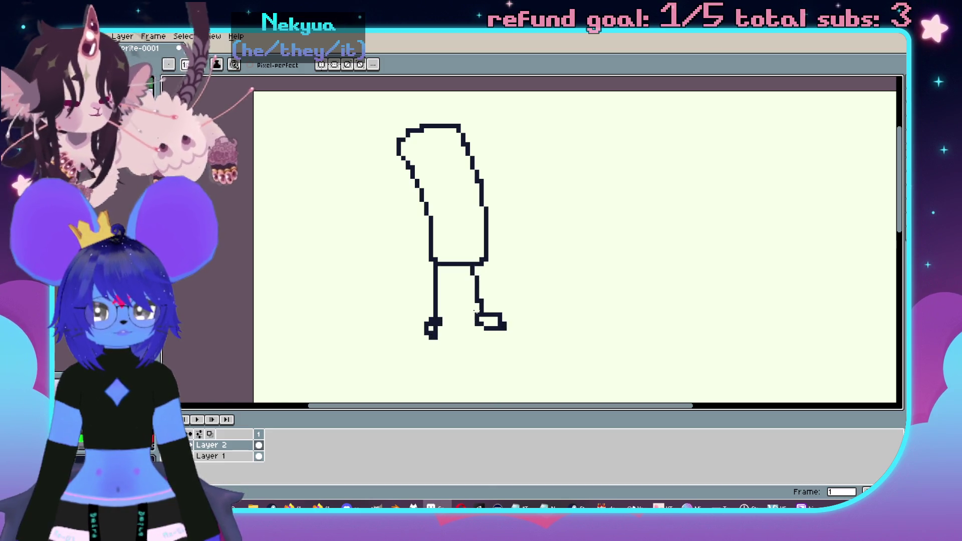
{"action": "key", "text": "ctrl+z"}
{"action": "key", "text": "ctrl+z"}
{"action": "key", "text": "ctrl+z"}
{"action": "left_click_drag", "start_coordinate": [434, 265], "coordinate": [432, 330]}
{"action": "left_click_drag", "start_coordinate": [477, 262], "coordinate": [473, 329]}
- Add both arms, a head divider, face marks and a long trailing tail
{"action": "mouse_move", "coordinate": [423, 208]}
{"action": "left_mouse_down"}
{"action": "mouse_move", "coordinate": [394, 290]}
{"action": "mouse_move", "coordinate": [415, 300]}
{"action": "left_mouse_up"}
{"action": "mouse_move", "coordinate": [484, 189]}
{"action": "left_mouse_down"}
{"action": "mouse_move", "coordinate": [500, 295]}
{"action": "mouse_move", "coordinate": [521, 280]}
{"action": "left_mouse_up"}
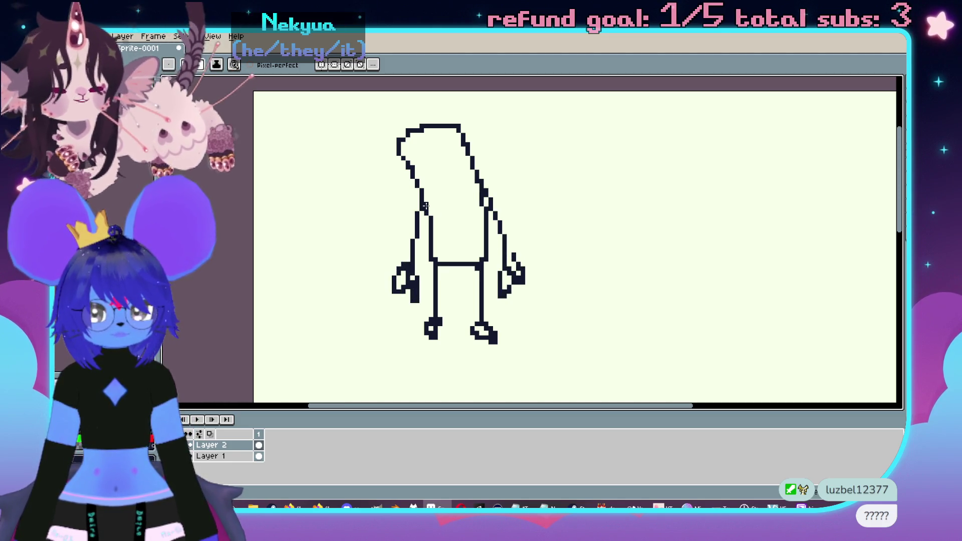
{"action": "left_click_drag", "start_coordinate": [422, 204], "coordinate": [473, 197]}
{"action": "mouse_move", "coordinate": [425, 171]}
{"action": "left_mouse_down"}
{"action": "mouse_move", "coordinate": [436, 190]}
{"action": "mouse_move", "coordinate": [459, 191]}
{"action": "left_mouse_up"}
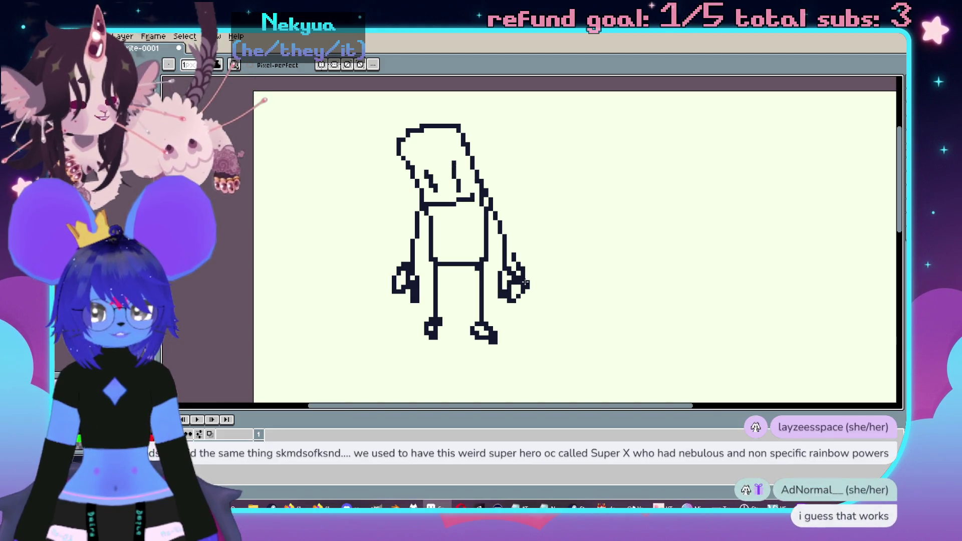
{"action": "mouse_move", "coordinate": [518, 298]}
{"action": "left_mouse_down"}
{"action": "mouse_move", "coordinate": [527, 335]}
{"action": "mouse_move", "coordinate": [561, 343]}
{"action": "mouse_move", "coordinate": [543, 380]}
{"action": "mouse_move", "coordinate": [429, 375]}
{"action": "mouse_move", "coordinate": [433, 359]}
{"action": "mouse_move", "coordinate": [519, 385]}
{"action": "mouse_move", "coordinate": [551, 374]}
{"action": "mouse_move", "coordinate": [566, 350]}
{"action": "left_mouse_up"}
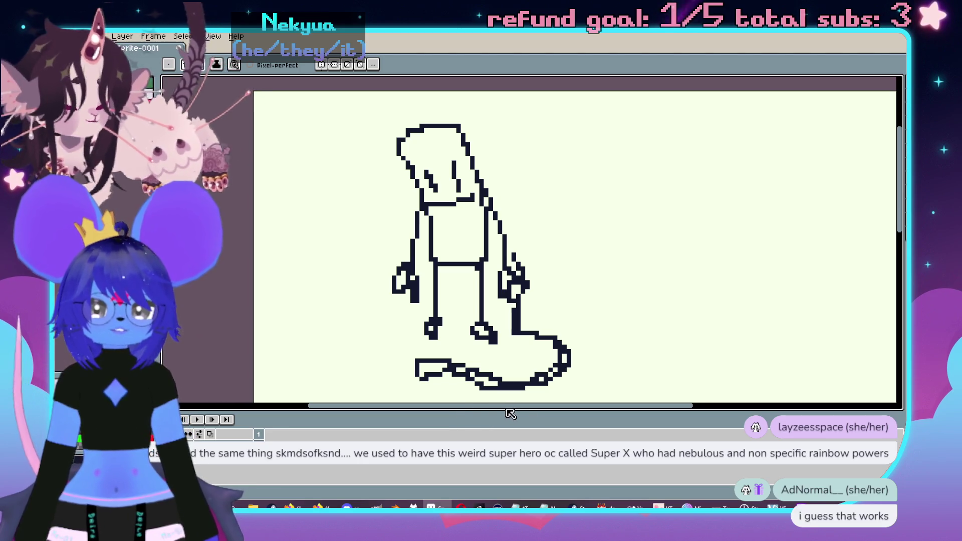
{"action": "mouse_move", "coordinate": [499, 404]}
{"action": "left_mouse_down"}
{"action": "mouse_move", "coordinate": [558, 404]}
{"action": "mouse_move", "coordinate": [534, 404]}
{"action": "left_mouse_up"}
- Marquee-select the whole figure, move it to the canvas's left side, and deselect
{"action": "scroll", "coordinate": [517, 370], "scroll_direction": "down", "scroll_amount": 1}
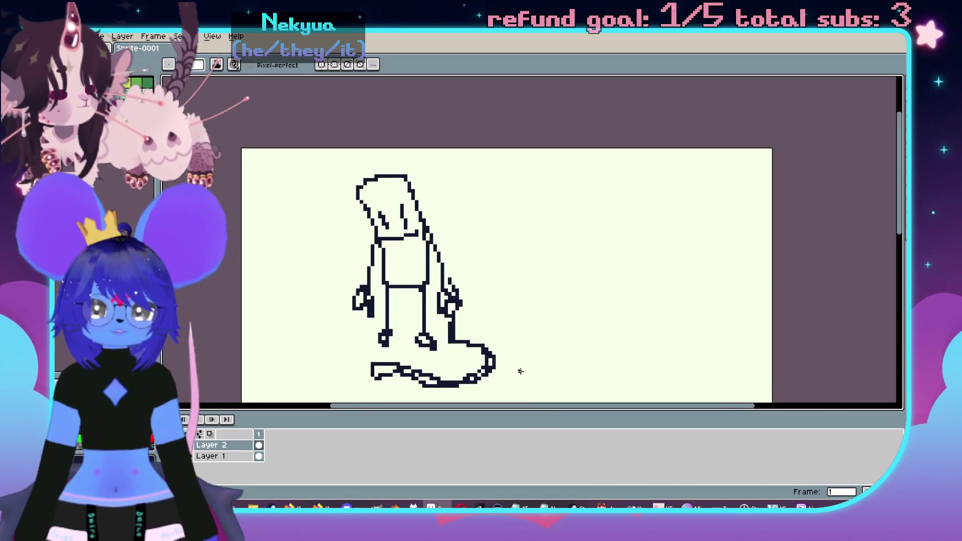
{"action": "scroll", "coordinate": [513, 346], "scroll_direction": "up", "scroll_amount": 1}
{"action": "key", "text": "m"}
{"action": "left_click_drag", "start_coordinate": [277, 104], "coordinate": [590, 397]}
{"action": "left_click_drag", "start_coordinate": [510, 282], "coordinate": [408, 284]}
{"action": "scroll", "coordinate": [539, 232], "scroll_direction": "down", "scroll_amount": 1}
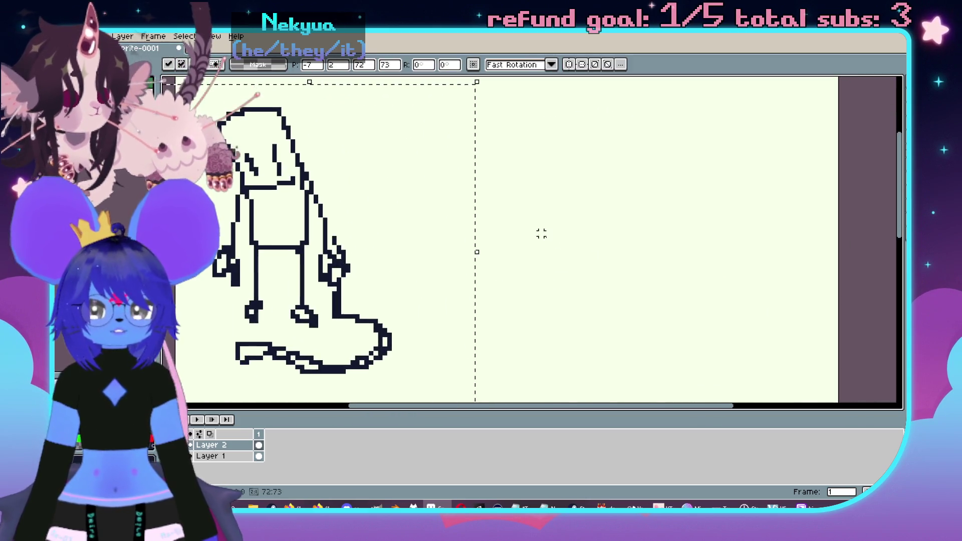
{"action": "scroll", "coordinate": [488, 223], "scroll_direction": "up", "scroll_amount": 1}
{"action": "key", "text": "ctrl+d"}
- Start a new pencil shape to the right of the figure
{"action": "key", "text": "b"}
{"action": "scroll", "coordinate": [531, 149], "scroll_direction": "down", "scroll_amount": 1}
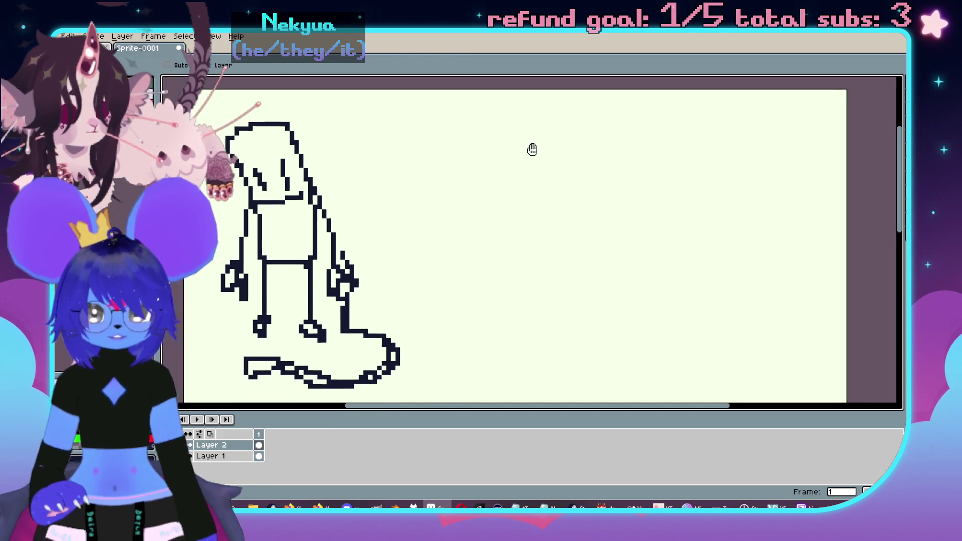
{"action": "scroll", "coordinate": [504, 123], "scroll_direction": "up", "scroll_amount": 1}
{"action": "left_click", "coordinate": [564, 145]}
- Draw the two-lobed head outline with gridded detail lines inside each lobe
{"action": "left_click", "coordinate": [569, 140]}
{"action": "left_click_drag", "start_coordinate": [553, 125], "coordinate": [485, 126]}
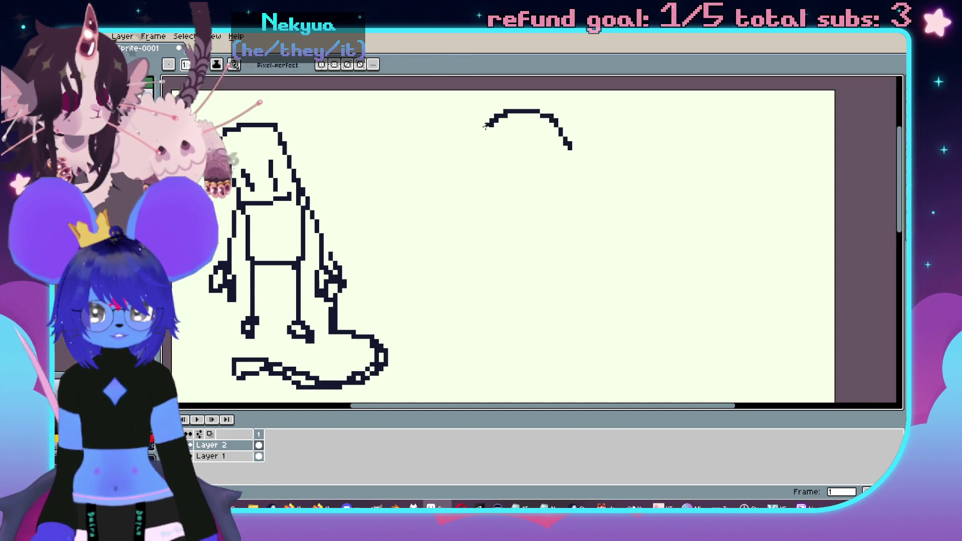
{"action": "mouse_move", "coordinate": [542, 199]}
{"action": "left_mouse_down"}
{"action": "mouse_move", "coordinate": [601, 200]}
{"action": "mouse_move", "coordinate": [675, 140]}
{"action": "mouse_move", "coordinate": [596, 118]}
{"action": "mouse_move", "coordinate": [568, 143]}
{"action": "left_mouse_up"}
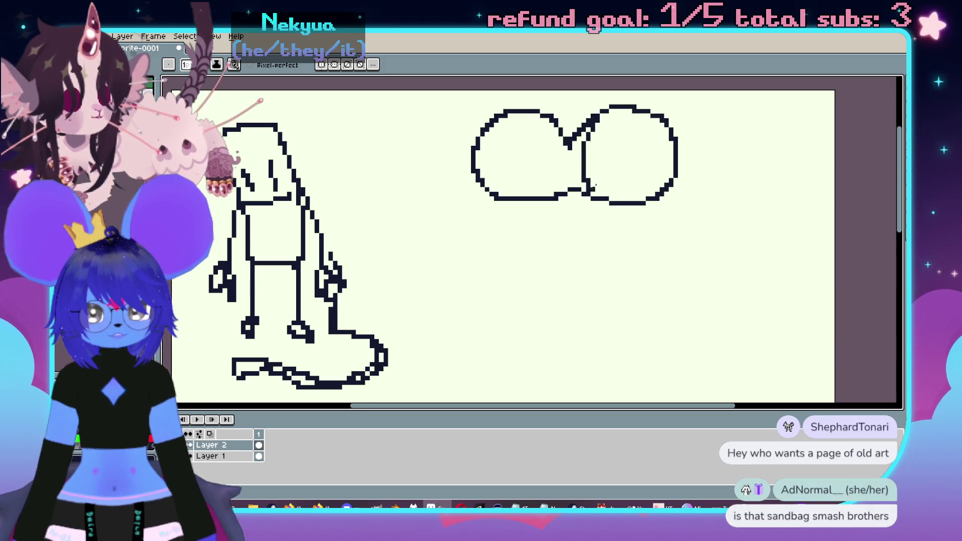
{"action": "left_click_drag", "start_coordinate": [646, 116], "coordinate": [614, 199]}
{"action": "left_click_drag", "start_coordinate": [548, 118], "coordinate": [523, 191]}
{"action": "left_click_drag", "start_coordinate": [512, 116], "coordinate": [496, 193]}
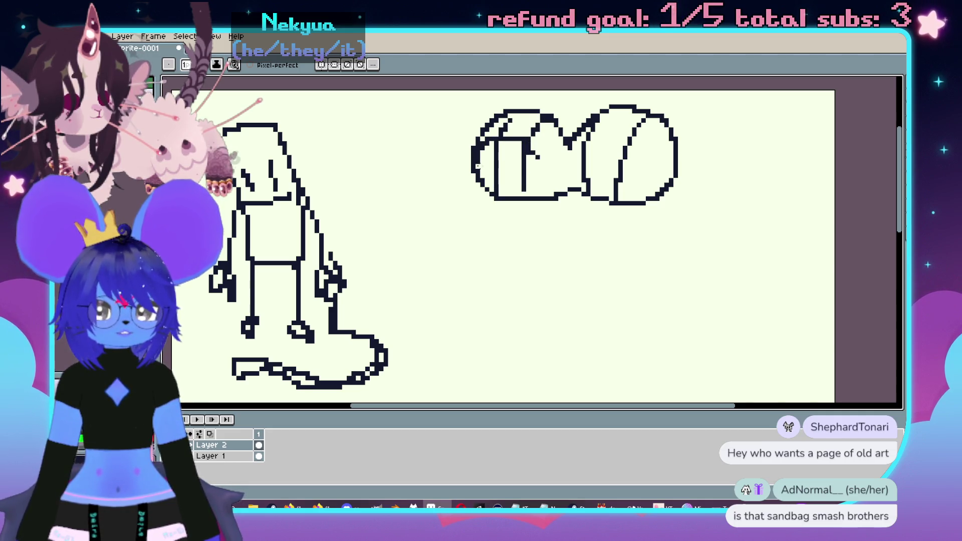
{"action": "left_click_drag", "start_coordinate": [619, 135], "coordinate": [641, 146]}
{"action": "left_click_drag", "start_coordinate": [591, 166], "coordinate": [651, 166]}
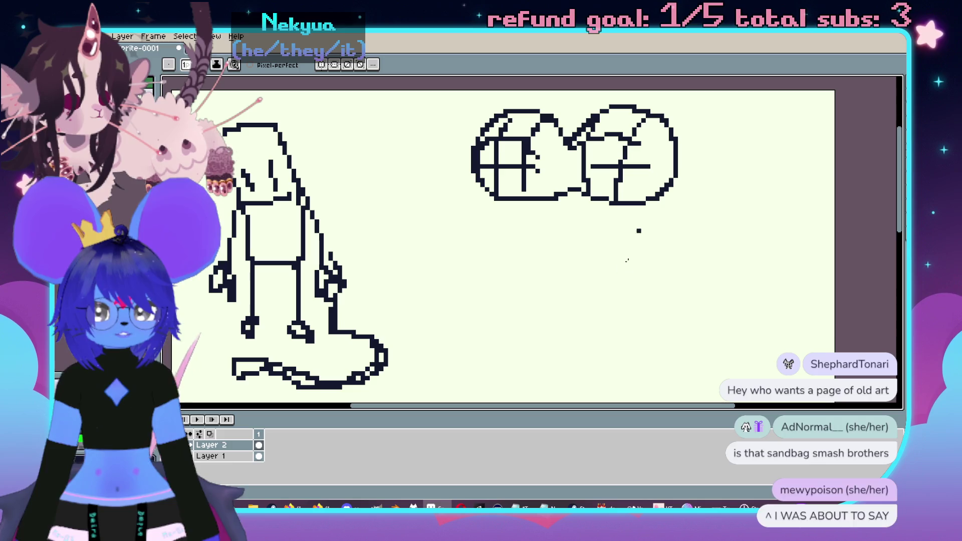
{"action": "left_click_drag", "start_coordinate": [544, 222], "coordinate": [525, 213]}
{"action": "mouse_move", "coordinate": [605, 231]}
{"action": "left_mouse_down"}
{"action": "mouse_move", "coordinate": [616, 250]}
{"action": "mouse_move", "coordinate": [586, 220]}
{"action": "mouse_move", "coordinate": [524, 232]}
{"action": "mouse_move", "coordinate": [551, 207]}
{"action": "left_mouse_up"}
{"action": "key", "text": "ctrl+z"}
{"action": "key", "text": "ctrl+z"}
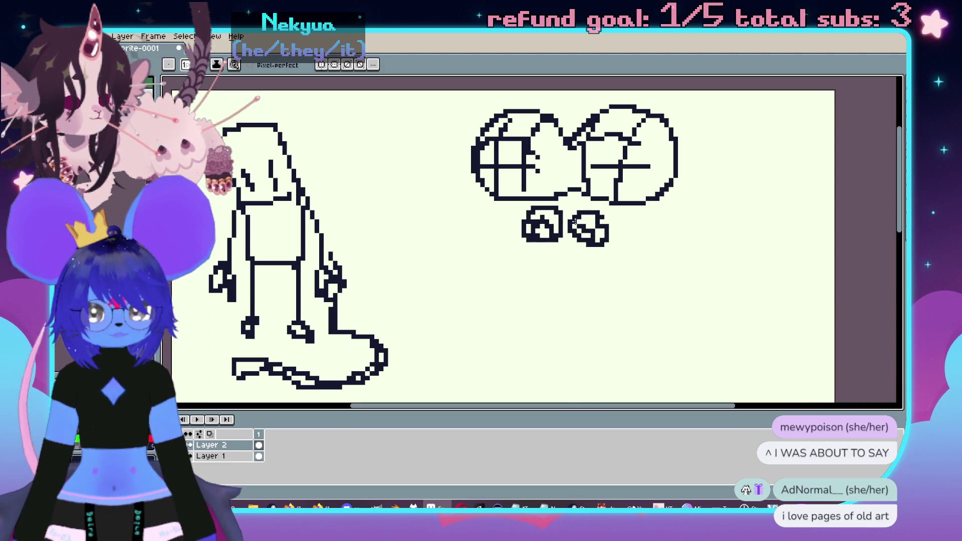
- Draw the body outline, left arm and both legs of the right figure
{"action": "left_click_drag", "start_coordinate": [519, 203], "coordinate": [491, 260]}
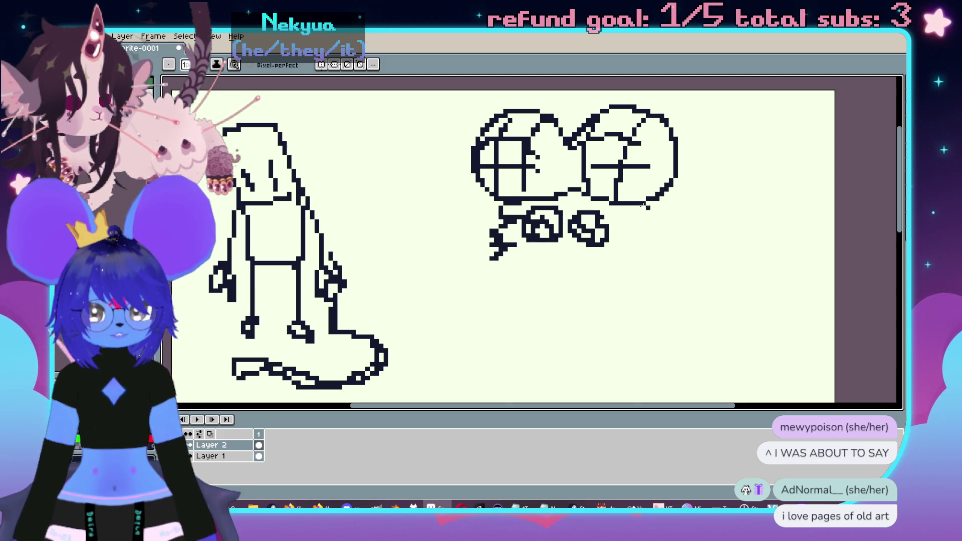
{"action": "scroll", "coordinate": [642, 245], "scroll_direction": "down", "scroll_amount": 1}
{"action": "scroll", "coordinate": [631, 230], "scroll_direction": "up", "scroll_amount": 1}
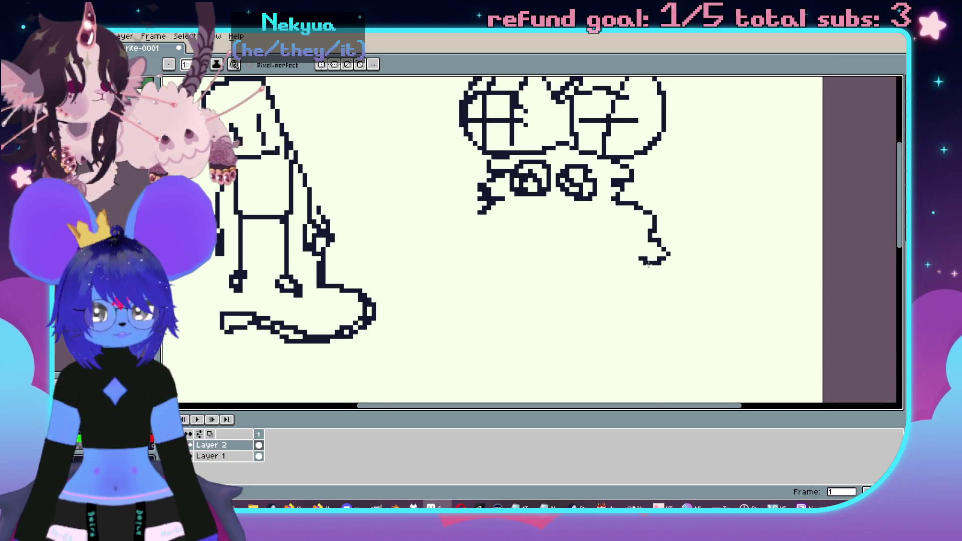
{"action": "left_click_drag", "start_coordinate": [649, 264], "coordinate": [619, 275]}
{"action": "left_click_drag", "start_coordinate": [488, 211], "coordinate": [442, 261]}
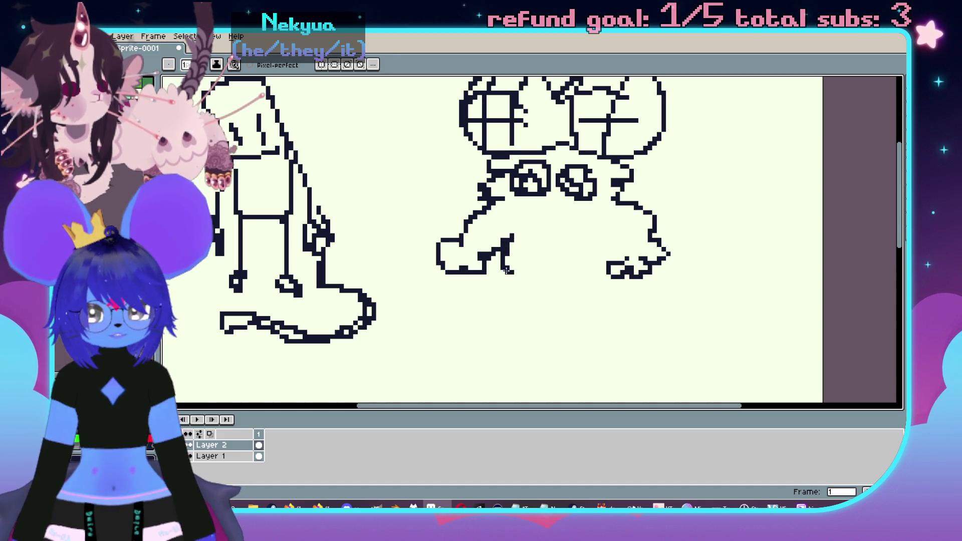
{"action": "mouse_move", "coordinate": [499, 291]}
{"action": "left_mouse_down"}
{"action": "mouse_move", "coordinate": [504, 308]}
{"action": "mouse_move", "coordinate": [548, 307]}
{"action": "mouse_move", "coordinate": [554, 278]}
{"action": "left_mouse_up"}
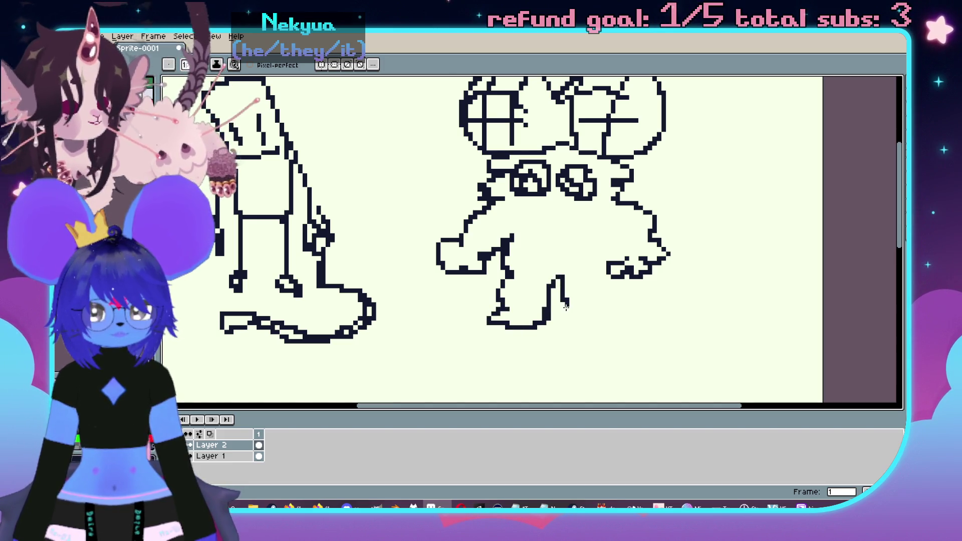
{"action": "left_click_drag", "start_coordinate": [572, 318], "coordinate": [587, 333]}
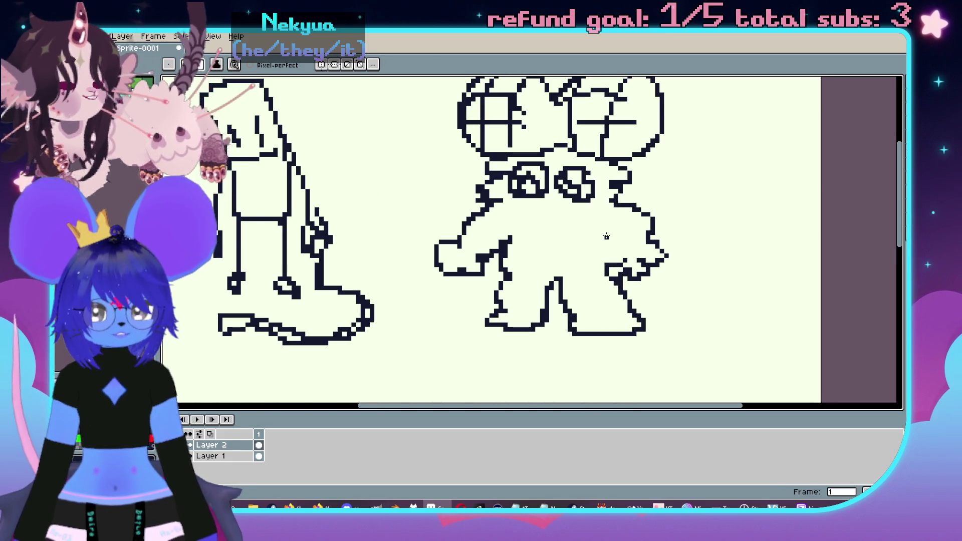
{"action": "scroll", "coordinate": [624, 270], "scroll_direction": "down", "scroll_amount": 1}
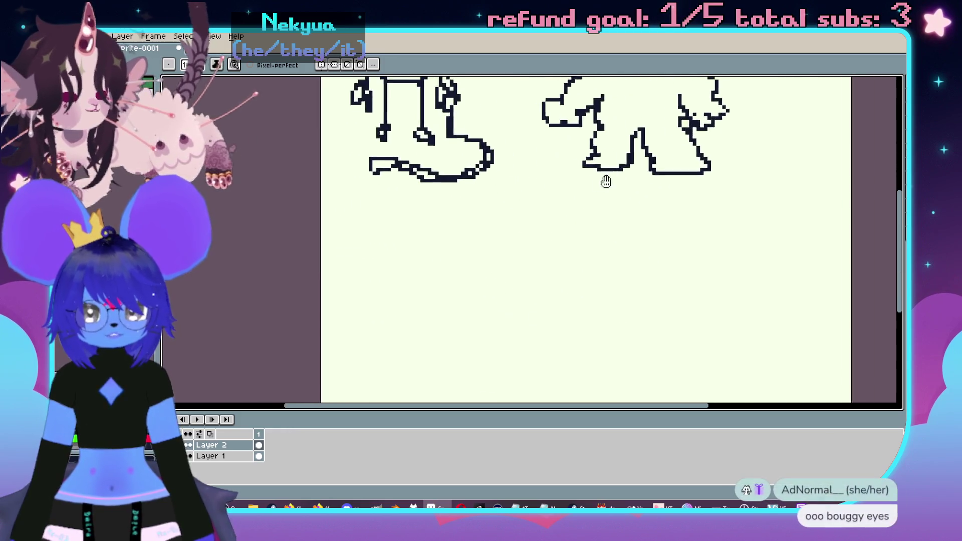
{"action": "scroll", "coordinate": [542, 290], "scroll_direction": "up", "scroll_amount": 1}
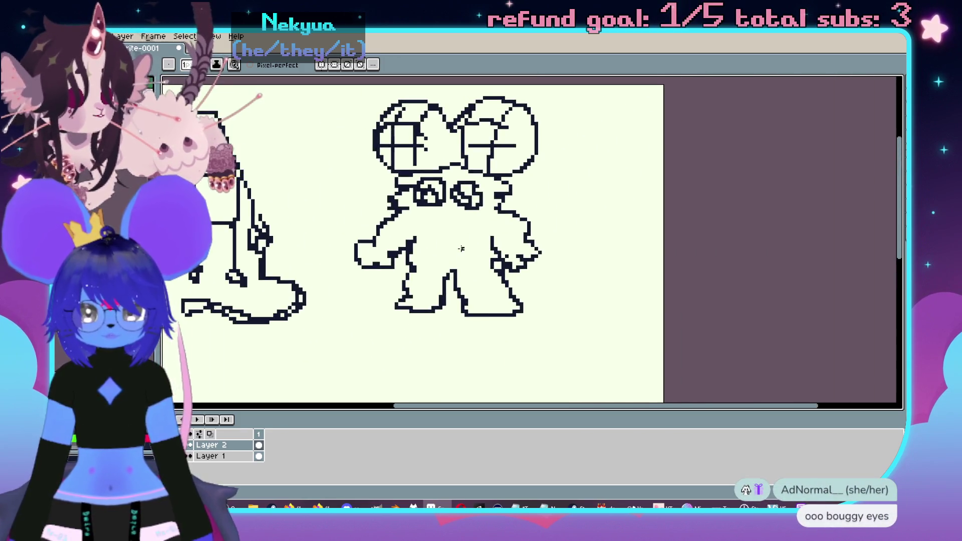
{"action": "key", "text": "ctrl+alt+c"}
- Resize the canvas to 288×288 with the art anchored at the top-left
{"action": "type", "text": "288"}
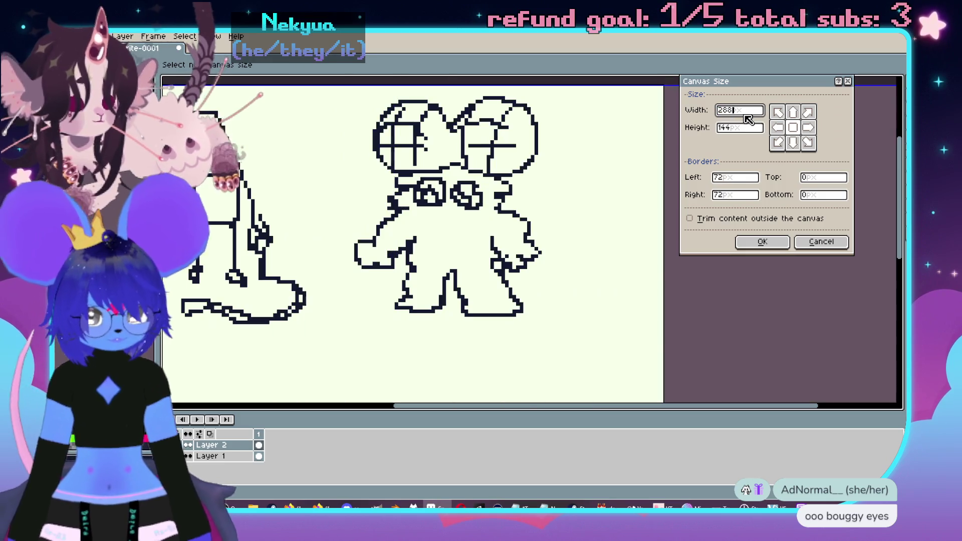
{"action": "key", "text": "Tab"}
{"action": "type", "text": "288"}
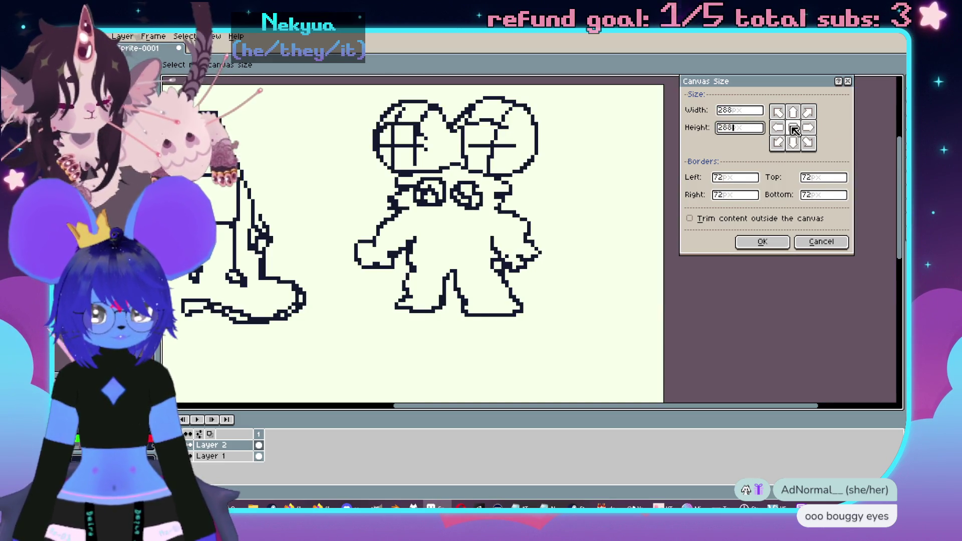
{"action": "left_click", "coordinate": [777, 112]}
{"action": "left_click", "coordinate": [780, 242]}
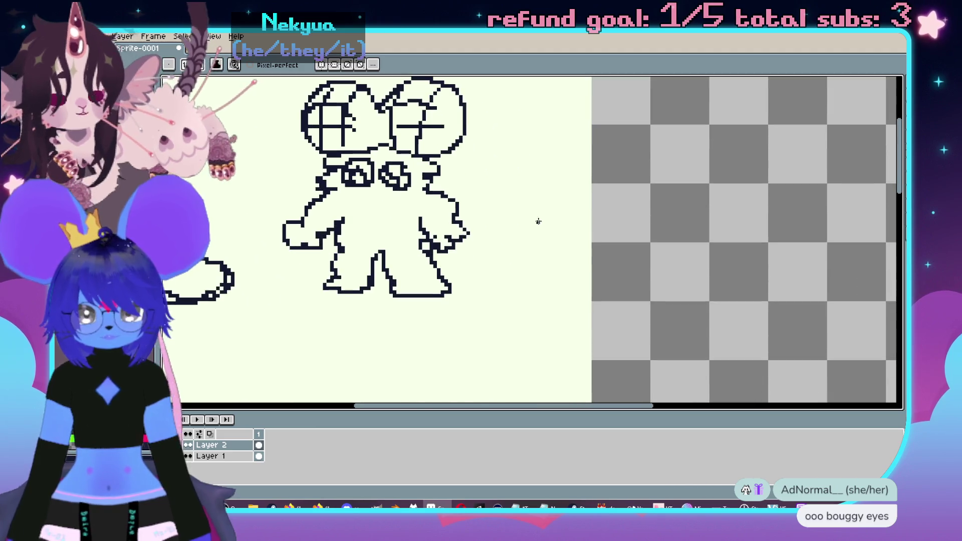
- Fill the new transparent canvas area with the cream colour
{"action": "key", "text": "i"}
{"action": "key", "text": "g"}
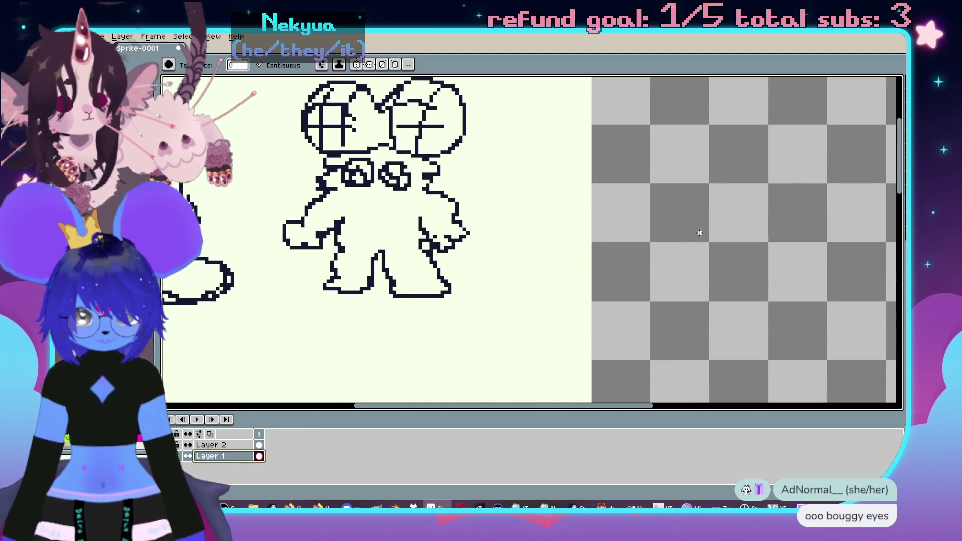
{"action": "left_click", "coordinate": [698, 232]}
{"action": "key", "text": "i"}
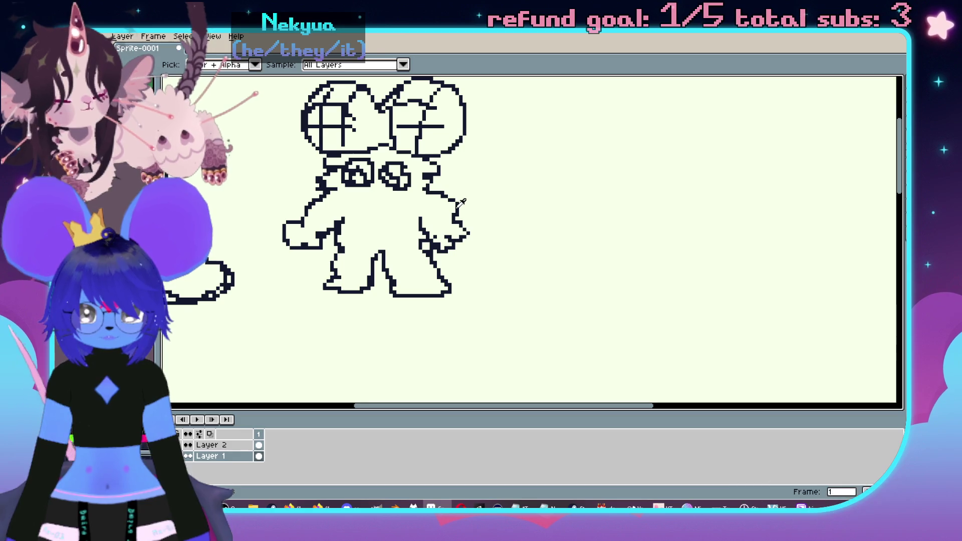
{"action": "key", "text": "g"}
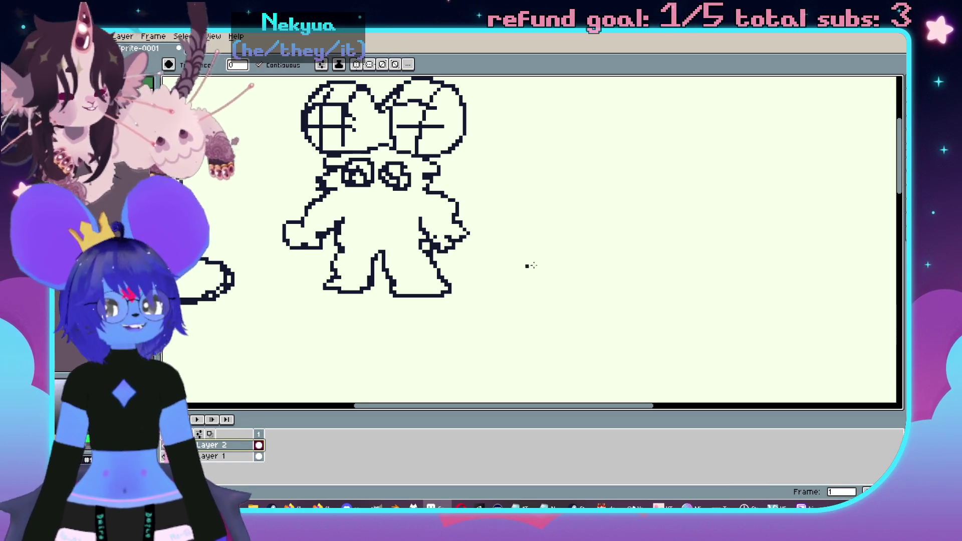
- Try arm strokes across the right figure, then undo them
{"action": "key", "text": "b"}
{"action": "mouse_move", "coordinate": [502, 296]}
{"action": "left_mouse_down"}
{"action": "mouse_move", "coordinate": [626, 296]}
{"action": "mouse_move", "coordinate": [390, 273]}
{"action": "mouse_move", "coordinate": [512, 301]}
{"action": "left_mouse_up"}
{"action": "scroll", "coordinate": [388, 285], "scroll_direction": "up", "scroll_amount": 1}
{"action": "mouse_move", "coordinate": [514, 252]}
{"action": "left_mouse_down"}
{"action": "mouse_move", "coordinate": [546, 266]}
{"action": "mouse_move", "coordinate": [576, 253]}
{"action": "left_mouse_up"}
{"action": "key", "text": "ctrl+z"}
{"action": "left_click_drag", "start_coordinate": [491, 258], "coordinate": [575, 285]}
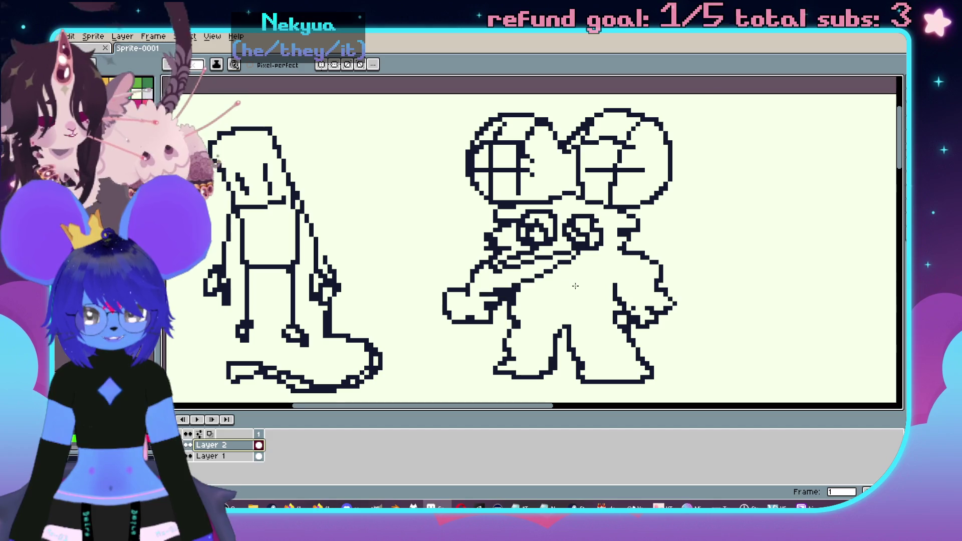
{"action": "key", "text": "ctrl+z"}
- Try diagonal scribbles across the figure's chest, then undo them
{"action": "key", "text": "w"}
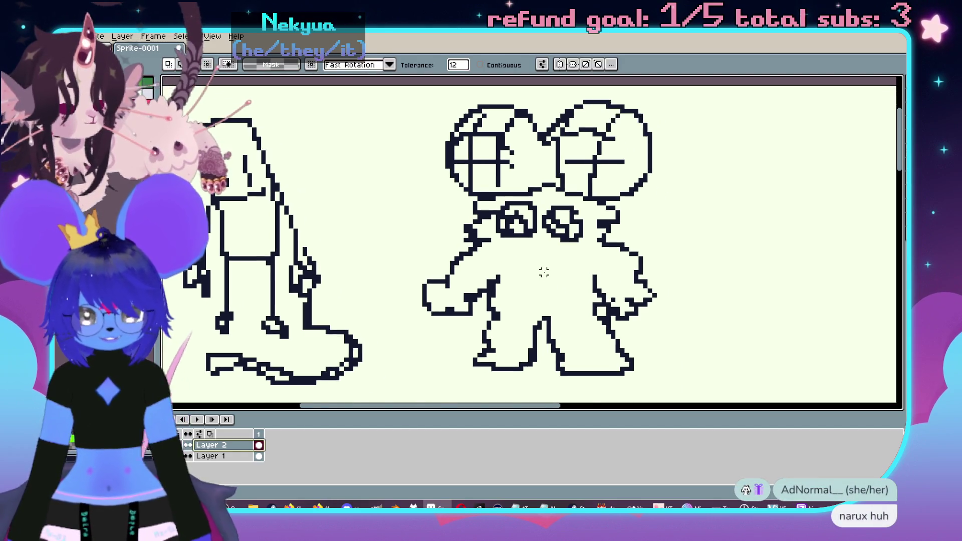
{"action": "scroll", "coordinate": [522, 264], "scroll_direction": "down", "scroll_amount": 1}
{"action": "scroll", "coordinate": [521, 264], "scroll_direction": "left", "scroll_amount": 1}
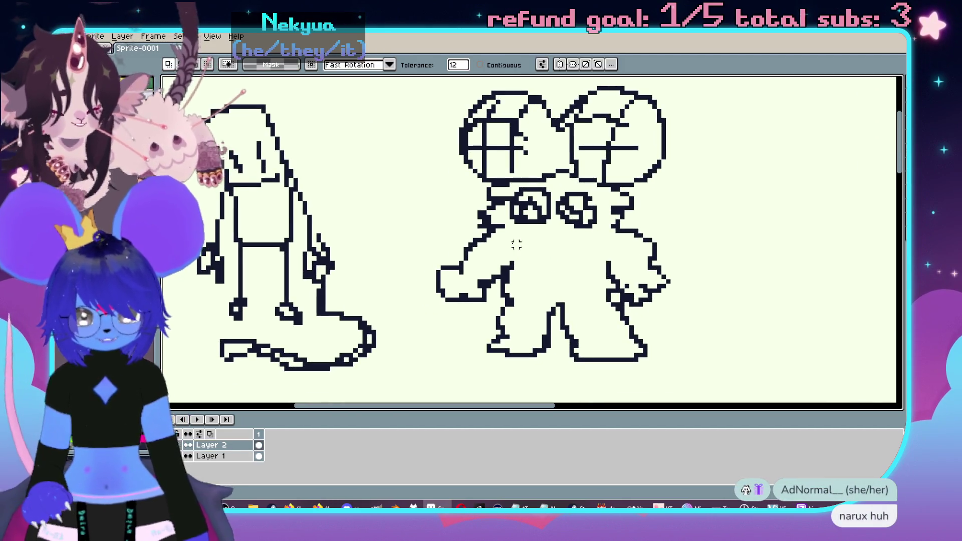
{"action": "key", "text": "b"}
{"action": "mouse_move", "coordinate": [456, 265]}
{"action": "left_mouse_down"}
{"action": "mouse_move", "coordinate": [501, 251]}
{"action": "mouse_move", "coordinate": [552, 265]}
{"action": "mouse_move", "coordinate": [496, 346]}
{"action": "mouse_move", "coordinate": [538, 290]}
{"action": "mouse_move", "coordinate": [621, 308]}
{"action": "mouse_move", "coordinate": [611, 346]}
{"action": "mouse_move", "coordinate": [601, 260]}
{"action": "mouse_move", "coordinate": [631, 271]}
{"action": "mouse_move", "coordinate": [619, 217]}
{"action": "mouse_move", "coordinate": [601, 210]}
{"action": "mouse_move", "coordinate": [606, 192]}
{"action": "mouse_move", "coordinate": [516, 198]}
{"action": "mouse_move", "coordinate": [543, 232]}
{"action": "left_mouse_up"}
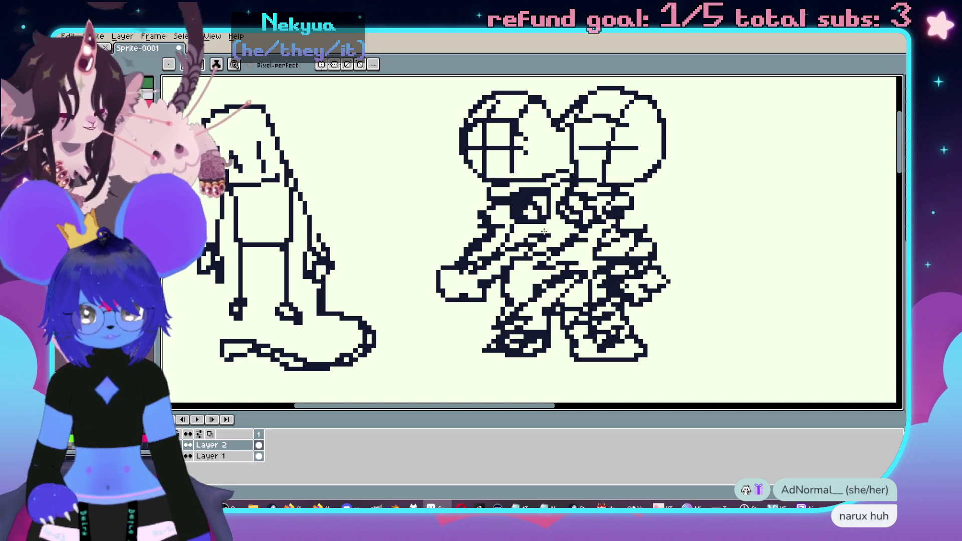
{"action": "key", "text": "ctrl+z"}
{"action": "mouse_move", "coordinate": [473, 240]}
{"action": "left_mouse_down"}
{"action": "mouse_move", "coordinate": [483, 248]}
{"action": "mouse_move", "coordinate": [343, 279]}
{"action": "left_mouse_up"}
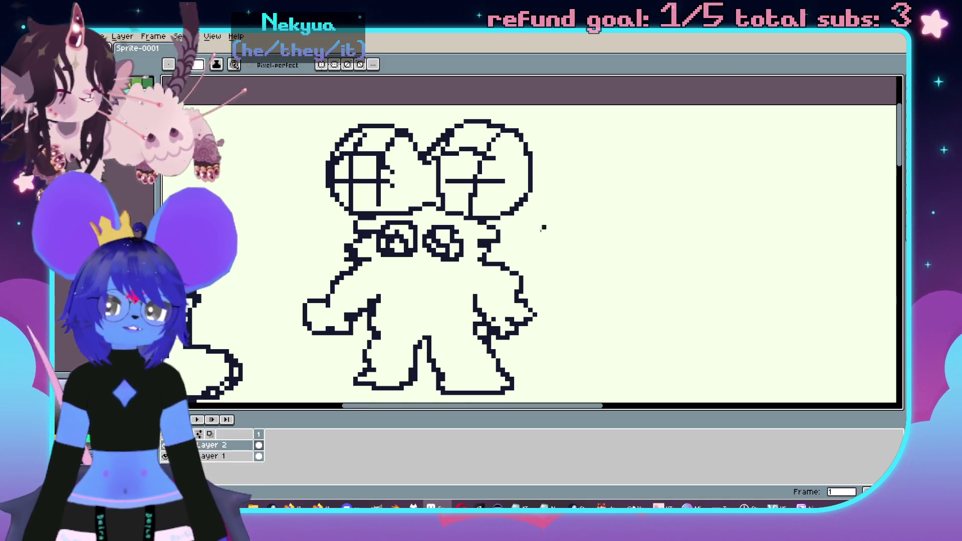
- Draw a cat head with eyes and mouth, splitting the face and filling its right half dark
{"action": "left_click_drag", "start_coordinate": [415, 272], "coordinate": [552, 218]}
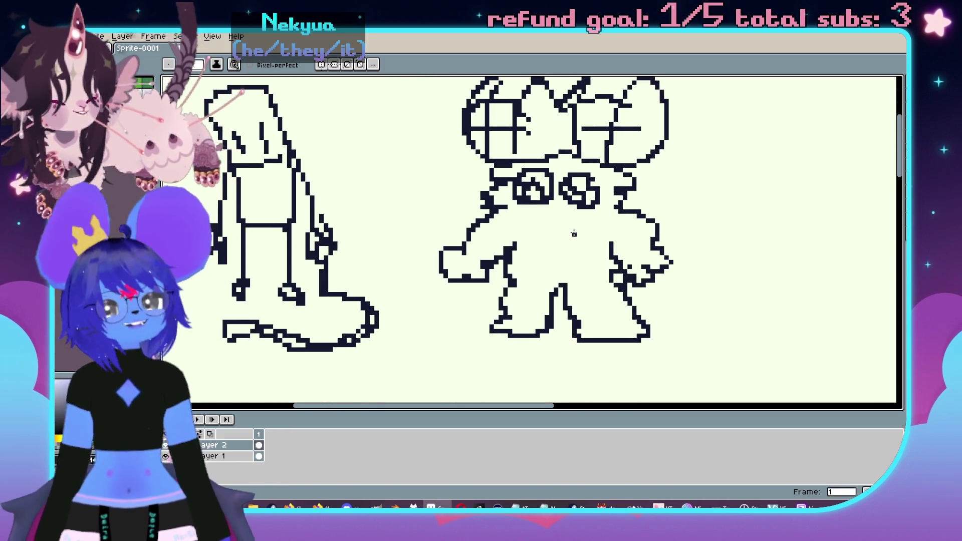
{"action": "mouse_move", "coordinate": [817, 236]}
{"action": "left_mouse_down"}
{"action": "mouse_move", "coordinate": [509, 260]}
{"action": "mouse_move", "coordinate": [486, 253]}
{"action": "left_mouse_up"}
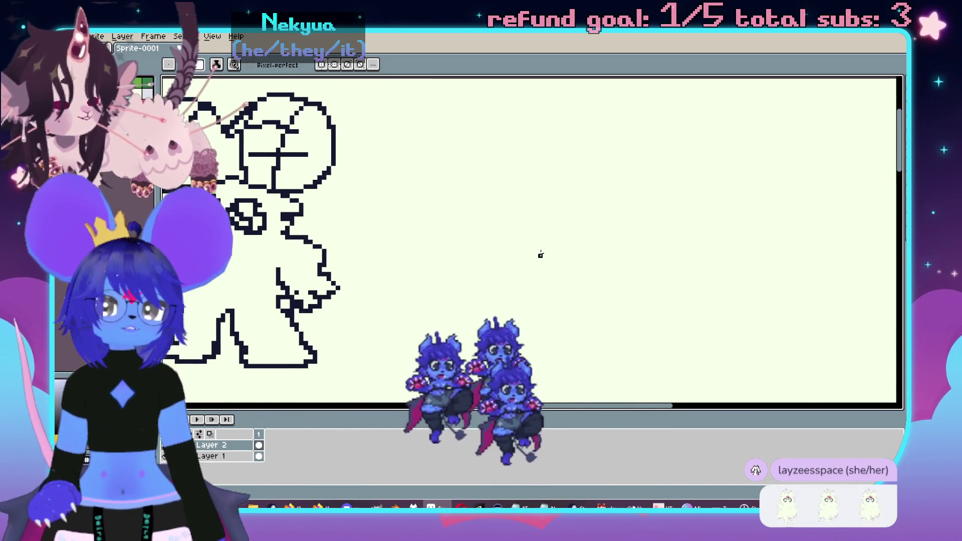
{"action": "mouse_move", "coordinate": [441, 145]}
{"action": "left_mouse_down"}
{"action": "mouse_move", "coordinate": [458, 240]}
{"action": "mouse_move", "coordinate": [569, 278]}
{"action": "mouse_move", "coordinate": [638, 146]}
{"action": "mouse_move", "coordinate": [604, 119]}
{"action": "mouse_move", "coordinate": [540, 100]}
{"action": "mouse_move", "coordinate": [519, 122]}
{"action": "mouse_move", "coordinate": [440, 143]}
{"action": "left_mouse_up"}
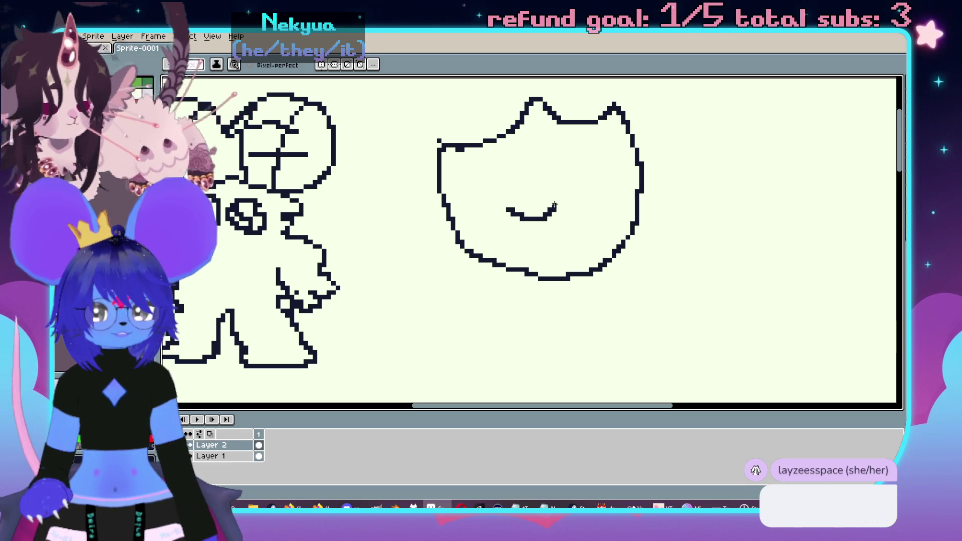
{"action": "left_click_drag", "start_coordinate": [555, 205], "coordinate": [596, 192]}
{"action": "mouse_move", "coordinate": [508, 210]}
{"action": "left_mouse_down"}
{"action": "mouse_move", "coordinate": [529, 234]}
{"action": "mouse_move", "coordinate": [571, 240]}
{"action": "mouse_move", "coordinate": [595, 191]}
{"action": "left_mouse_up"}
{"action": "left_click_drag", "start_coordinate": [512, 175], "coordinate": [466, 187]}
{"action": "mouse_move", "coordinate": [589, 148]}
{"action": "left_mouse_down"}
{"action": "mouse_move", "coordinate": [571, 188]}
{"action": "mouse_move", "coordinate": [601, 157]}
{"action": "left_mouse_up"}
{"action": "left_click_drag", "start_coordinate": [532, 104], "coordinate": [562, 209]}
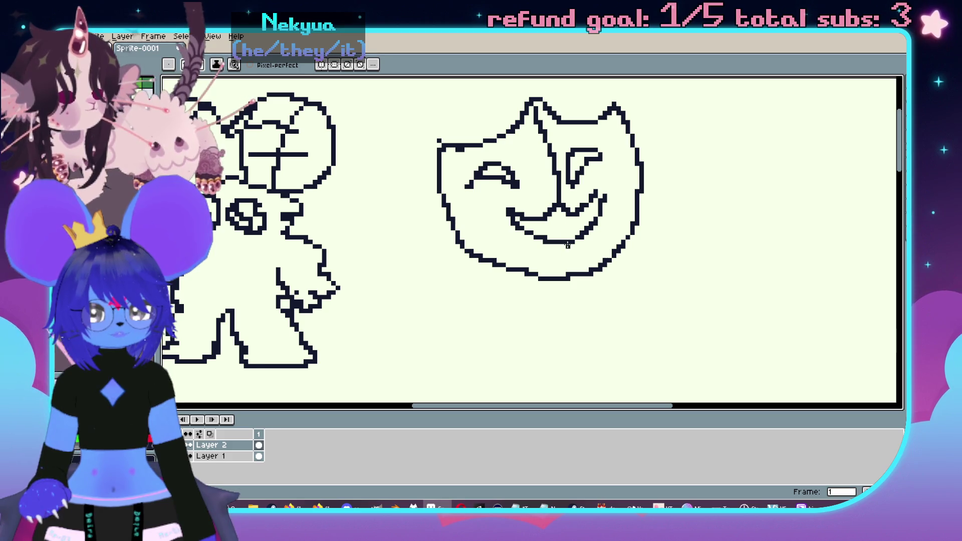
{"action": "left_click", "coordinate": [618, 191]}
- Add the cat's legs, feet and both arms with fists
{"action": "mouse_move", "coordinate": [500, 261]}
{"action": "left_mouse_down"}
{"action": "mouse_move", "coordinate": [484, 308]}
{"action": "mouse_move", "coordinate": [516, 259]}
{"action": "left_mouse_up"}
{"action": "mouse_move", "coordinate": [482, 320]}
{"action": "left_mouse_down"}
{"action": "mouse_move", "coordinate": [475, 346]}
{"action": "mouse_move", "coordinate": [520, 324]}
{"action": "left_mouse_up"}
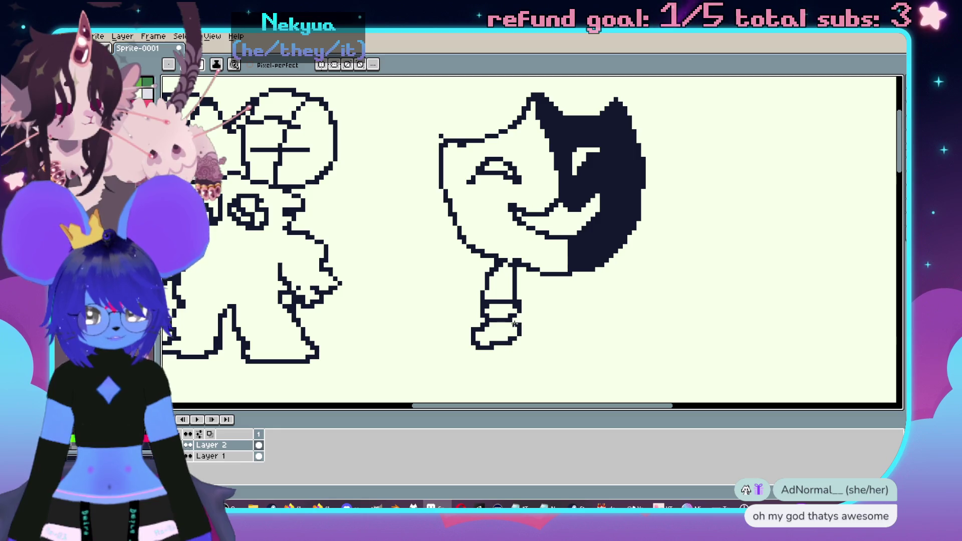
{"action": "mouse_move", "coordinate": [591, 271]}
{"action": "left_mouse_down"}
{"action": "mouse_move", "coordinate": [606, 309]}
{"action": "mouse_move", "coordinate": [621, 311]}
{"action": "left_mouse_up"}
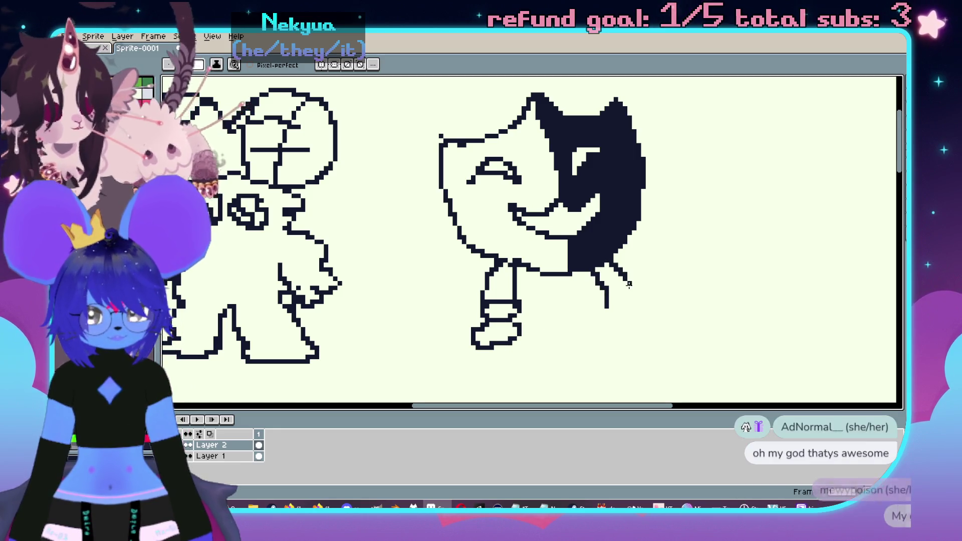
{"action": "left_click_drag", "start_coordinate": [650, 339], "coordinate": [595, 311]}
{"action": "mouse_move", "coordinate": [443, 249]}
{"action": "left_mouse_down"}
{"action": "mouse_move", "coordinate": [450, 274]}
{"action": "mouse_move", "coordinate": [474, 256]}
{"action": "left_mouse_up"}
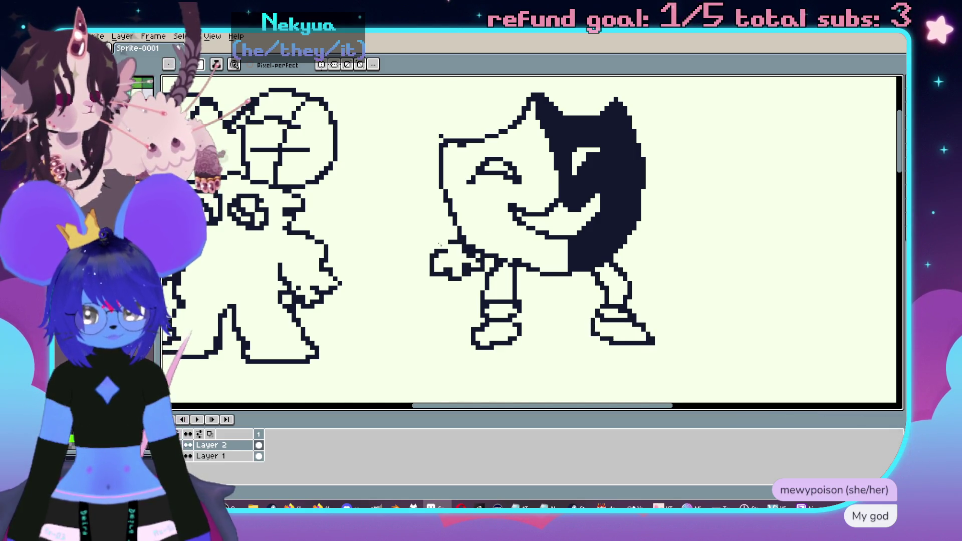
{"action": "left_click_drag", "start_coordinate": [428, 213], "coordinate": [421, 245]}
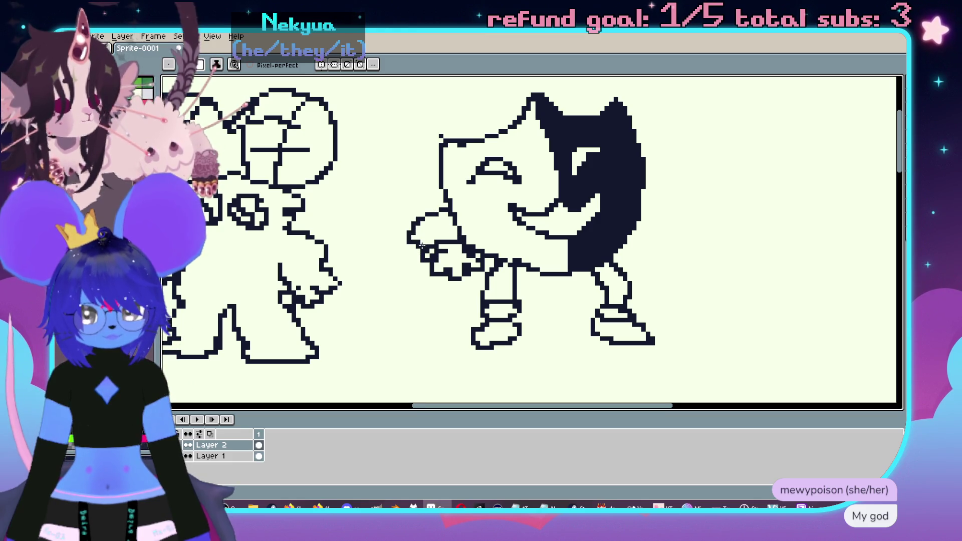
{"action": "left_click_drag", "start_coordinate": [659, 193], "coordinate": [574, 246]}
{"action": "mouse_move", "coordinate": [559, 195]}
{"action": "left_mouse_down"}
{"action": "mouse_move", "coordinate": [591, 217]}
{"action": "mouse_move", "coordinate": [589, 237]}
{"action": "mouse_move", "coordinate": [570, 231]}
{"action": "mouse_move", "coordinate": [552, 248]}
{"action": "mouse_move", "coordinate": [569, 266]}
{"action": "mouse_move", "coordinate": [571, 258]}
{"action": "left_mouse_up"}
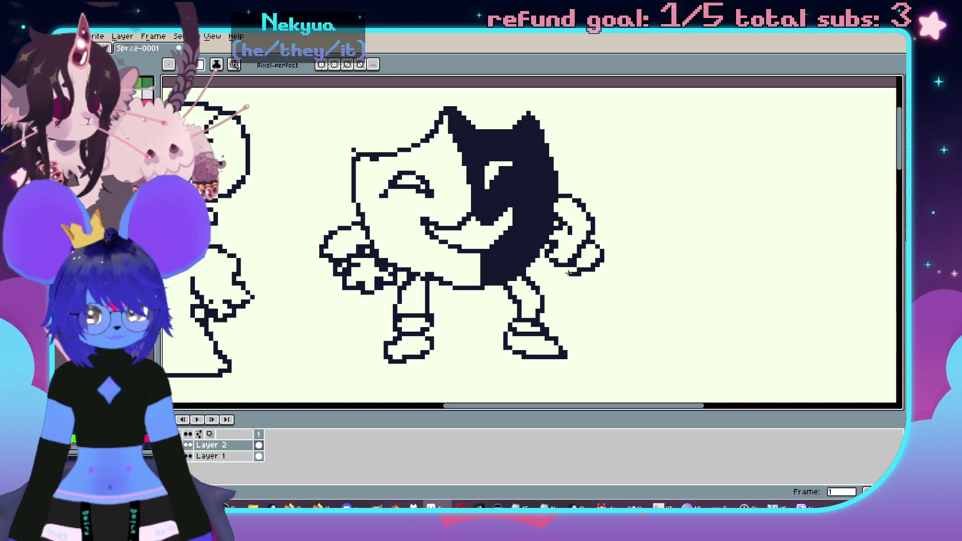
{"action": "left_click_drag", "start_coordinate": [536, 247], "coordinate": [558, 243]}
- Bucket-fill the cat's left leg, left shoe and both fists dark
{"action": "key", "text": "g"}
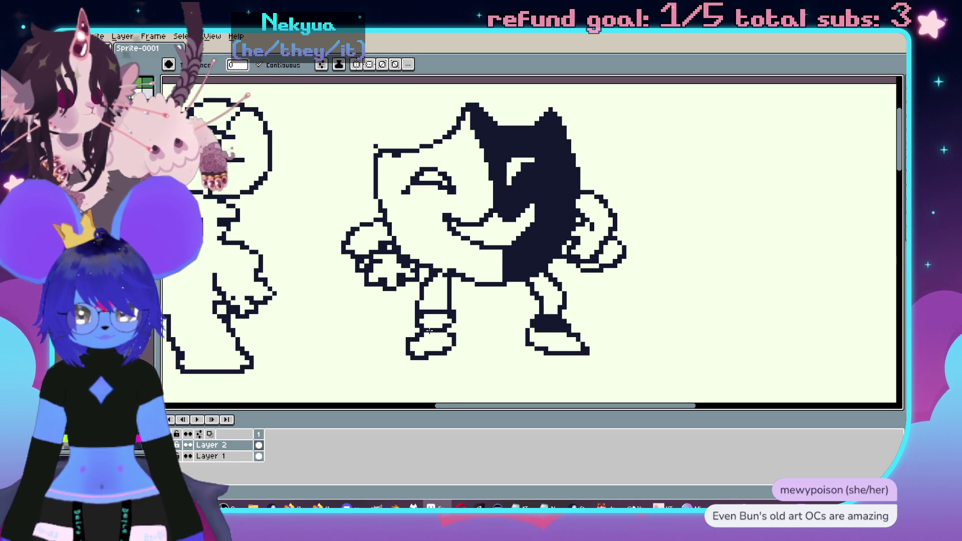
{"action": "left_click", "coordinate": [426, 302]}
{"action": "left_click", "coordinate": [432, 346]}
{"action": "left_click_drag", "start_coordinate": [380, 238], "coordinate": [421, 250]}
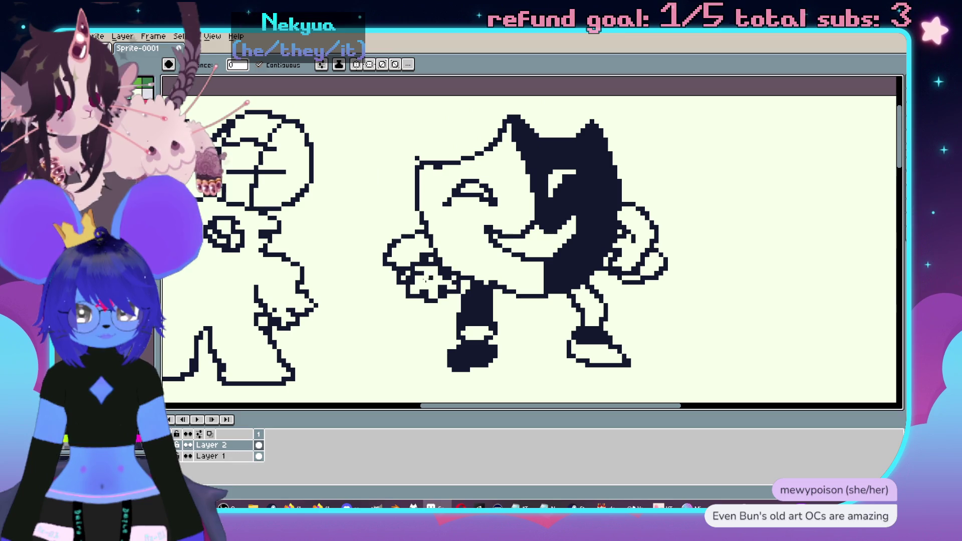
{"action": "left_click", "coordinate": [403, 263]}
{"action": "left_click", "coordinate": [426, 282]}
{"action": "left_click_drag", "start_coordinate": [615, 283], "coordinate": [573, 292]}
{"action": "left_click", "coordinate": [613, 274]}
{"action": "left_click", "coordinate": [594, 285]}
- Switch back to the pencil and pan to the empty area right of the cat
{"action": "scroll", "coordinate": [621, 288], "scroll_direction": "down", "scroll_amount": 1}
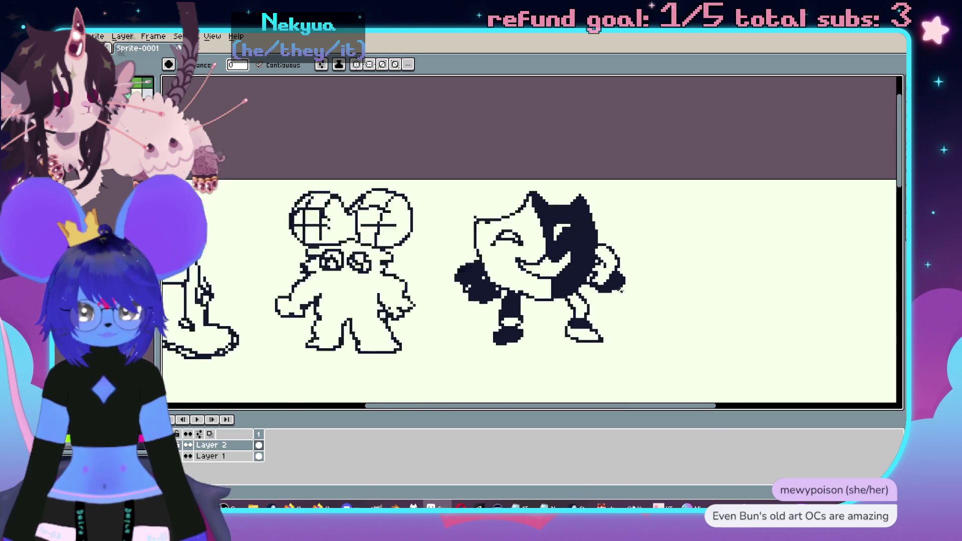
{"action": "scroll", "coordinate": [555, 282], "scroll_direction": "up", "scroll_amount": 1}
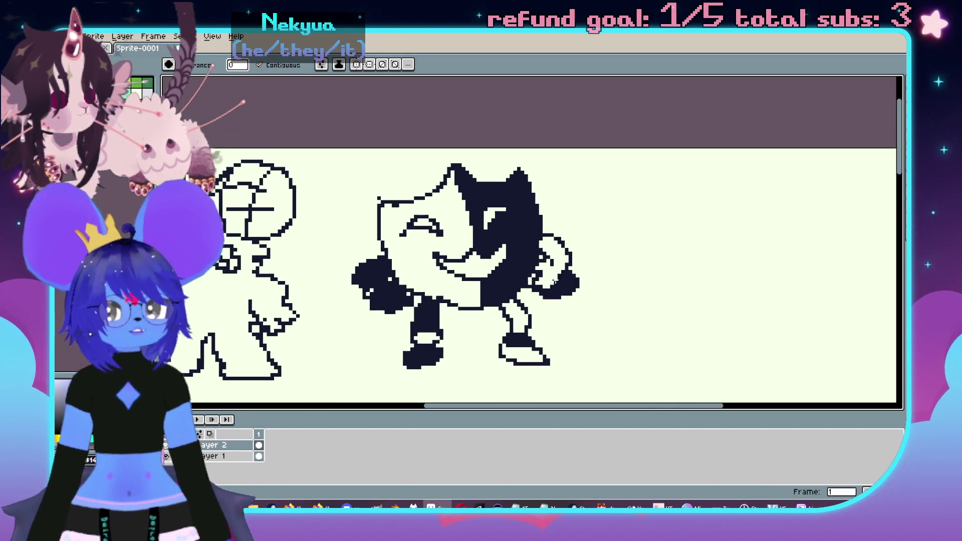
{"action": "scroll", "coordinate": [554, 281], "scroll_direction": "down", "scroll_amount": 1}
{"action": "scroll", "coordinate": [553, 301], "scroll_direction": "up", "scroll_amount": 1}
{"action": "left_click_drag", "start_coordinate": [591, 343], "coordinate": [516, 344]}
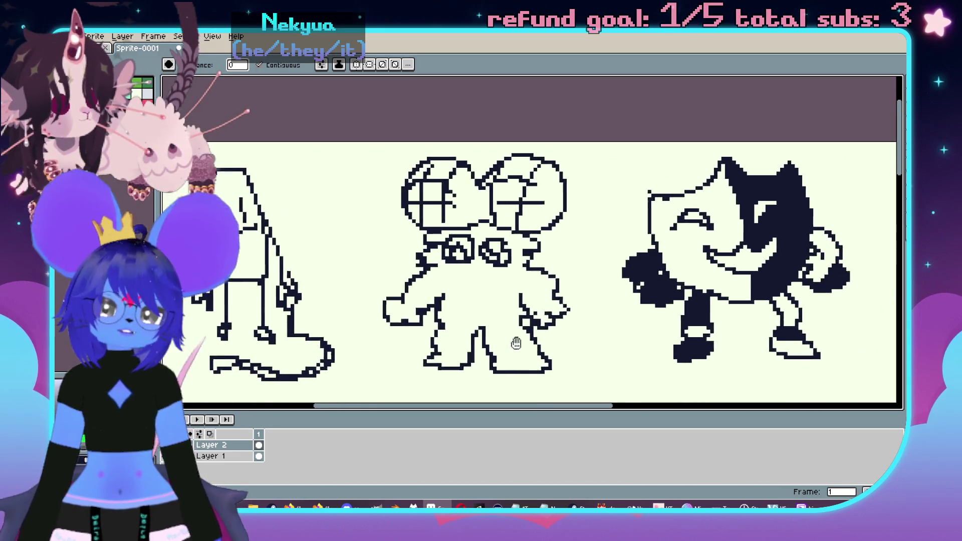
{"action": "scroll", "coordinate": [516, 343], "scroll_direction": "right", "scroll_amount": 8}
{"action": "key", "text": "b"}
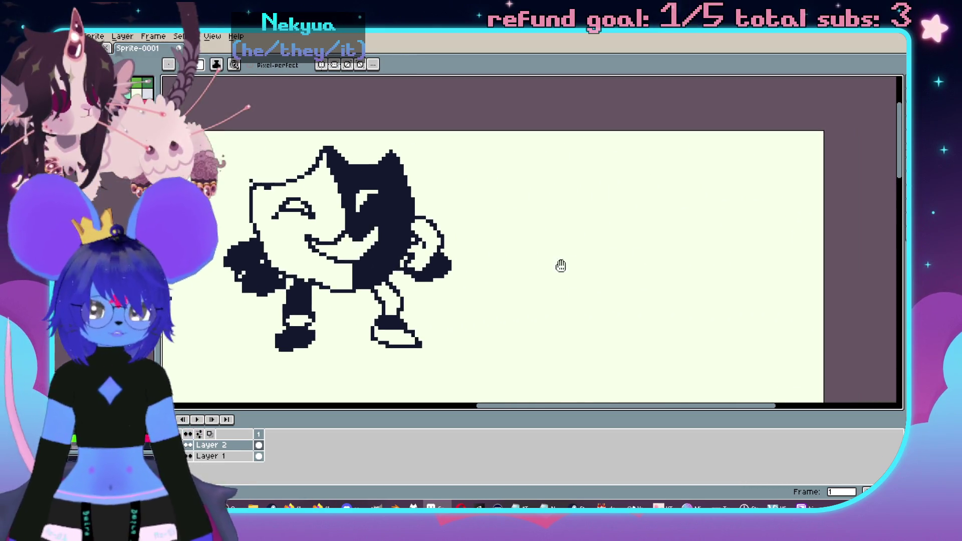
{"action": "scroll", "coordinate": [560, 266], "scroll_direction": "down", "scroll_amount": 1}
{"action": "scroll", "coordinate": [591, 200], "scroll_direction": "up", "scroll_amount": 1}
{"action": "mouse_move", "coordinate": [591, 200]}
{"action": "left_mouse_down"}
{"action": "mouse_move", "coordinate": [527, 145]}
{"action": "mouse_move", "coordinate": [544, 265]}
{"action": "mouse_move", "coordinate": [607, 272]}
{"action": "mouse_move", "coordinate": [622, 175]}
{"action": "mouse_move", "coordinate": [583, 93]}
{"action": "left_mouse_up"}
- Draw a tall head with spiky hair, two oval eyes and a two-line mouth
{"action": "mouse_move", "coordinate": [583, 136]}
{"action": "left_mouse_down"}
{"action": "mouse_move", "coordinate": [557, 132]}
{"action": "mouse_move", "coordinate": [525, 150]}
{"action": "left_mouse_up"}
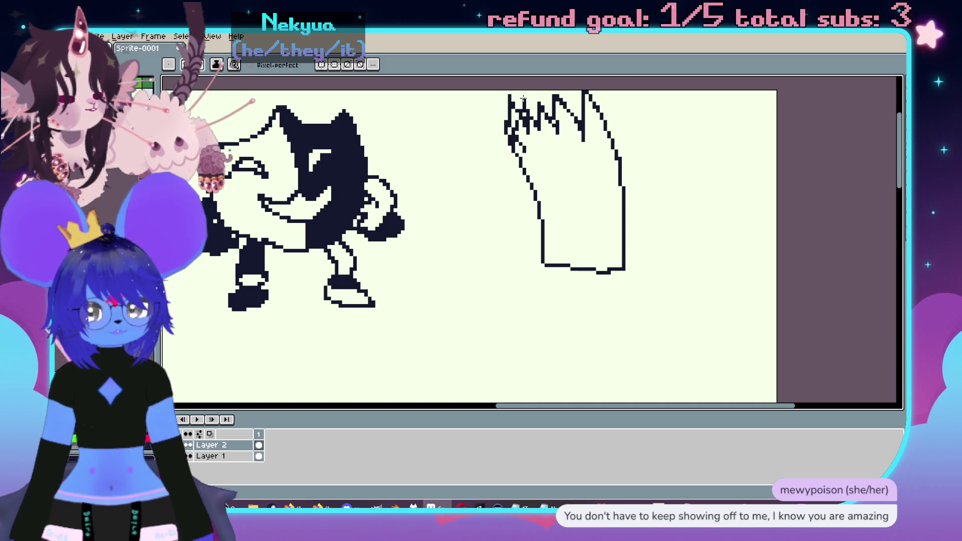
{"action": "left_click_drag", "start_coordinate": [567, 114], "coordinate": [579, 93]}
{"action": "mouse_move", "coordinate": [546, 153]}
{"action": "left_mouse_down"}
{"action": "mouse_move", "coordinate": [607, 187]}
{"action": "mouse_move", "coordinate": [587, 146]}
{"action": "left_mouse_up"}
{"action": "mouse_move", "coordinate": [568, 206]}
{"action": "left_mouse_down"}
{"action": "mouse_move", "coordinate": [621, 224]}
{"action": "mouse_move", "coordinate": [616, 237]}
{"action": "left_mouse_up"}
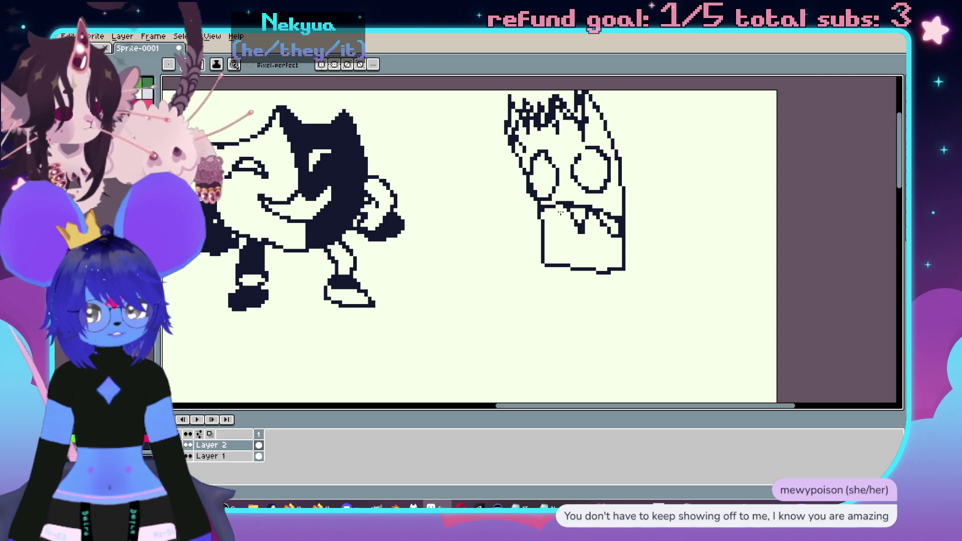
{"action": "left_click_drag", "start_coordinate": [543, 223], "coordinate": [620, 232]}
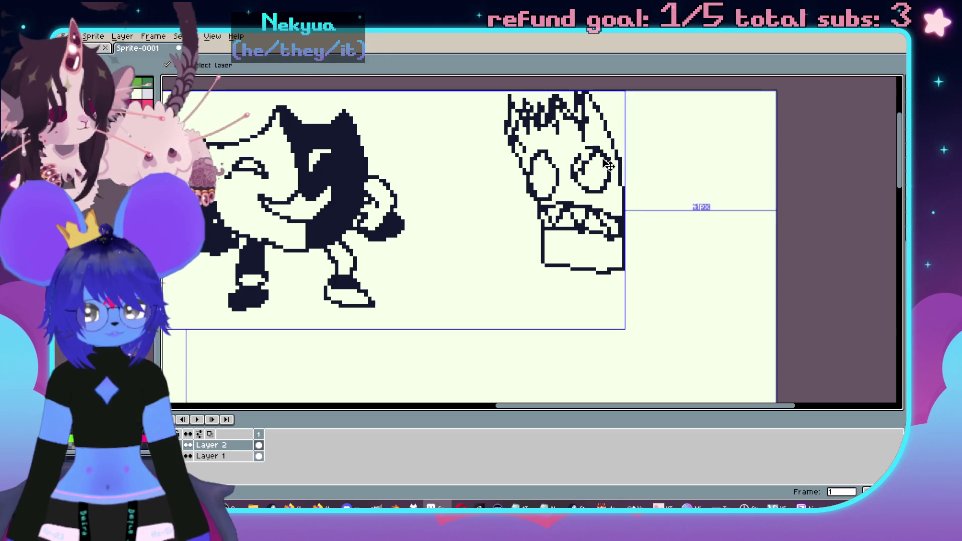
{"action": "mouse_move", "coordinate": [590, 161]}
{"action": "left_mouse_down"}
{"action": "mouse_move", "coordinate": [606, 159]}
{"action": "mouse_move", "coordinate": [585, 186]}
{"action": "left_mouse_up"}
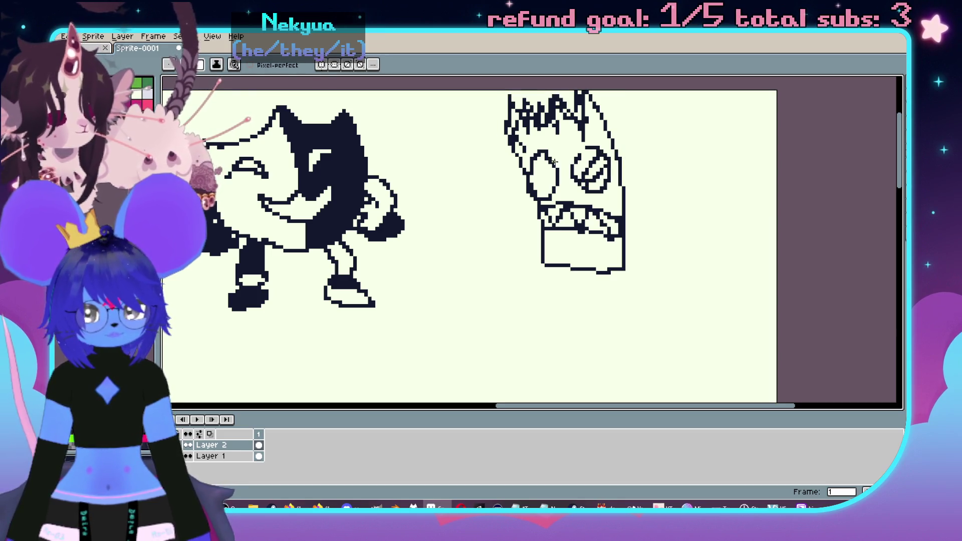
- Draw an arm extending right that curls into a fist, and edge the left hand
{"action": "left_click_drag", "start_coordinate": [621, 155], "coordinate": [658, 157]}
{"action": "mouse_move", "coordinate": [691, 226]}
{"action": "left_mouse_down"}
{"action": "mouse_move", "coordinate": [676, 239]}
{"action": "mouse_move", "coordinate": [656, 224]}
{"action": "left_mouse_up"}
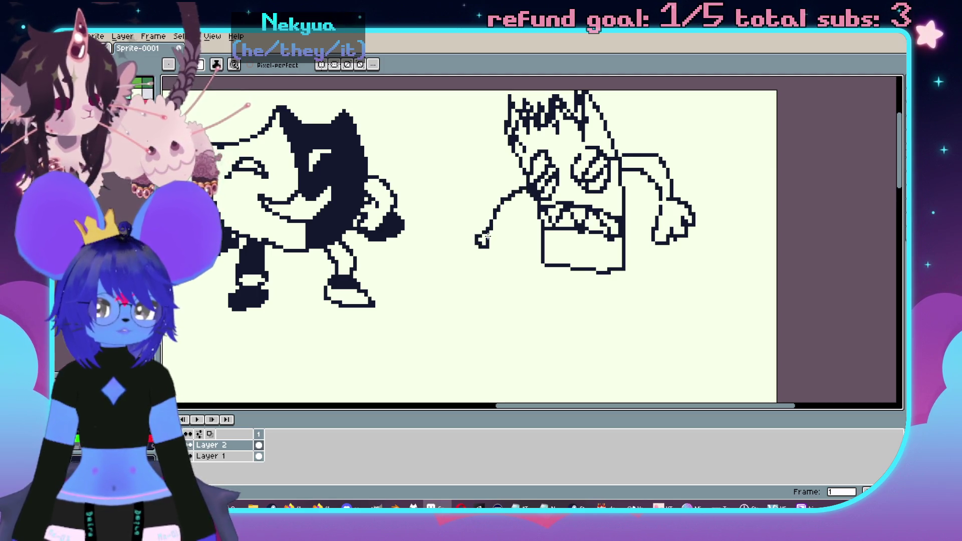
{"action": "left_click_drag", "start_coordinate": [507, 246], "coordinate": [516, 206]}
- Draw both legs, redo the botched right foot, and add long strands trailing right and left
{"action": "left_click_drag", "start_coordinate": [541, 268], "coordinate": [515, 324]}
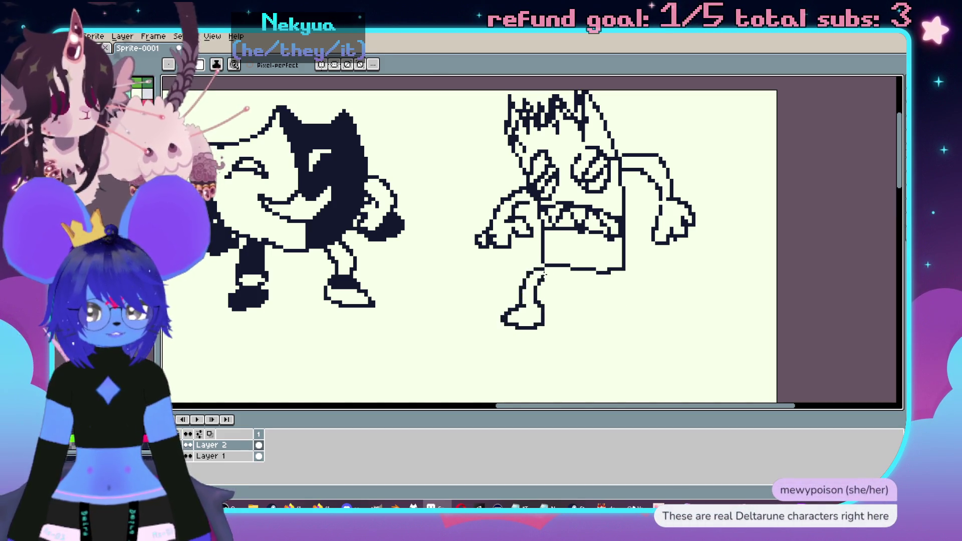
{"action": "left_click_drag", "start_coordinate": [603, 289], "coordinate": [603, 314]}
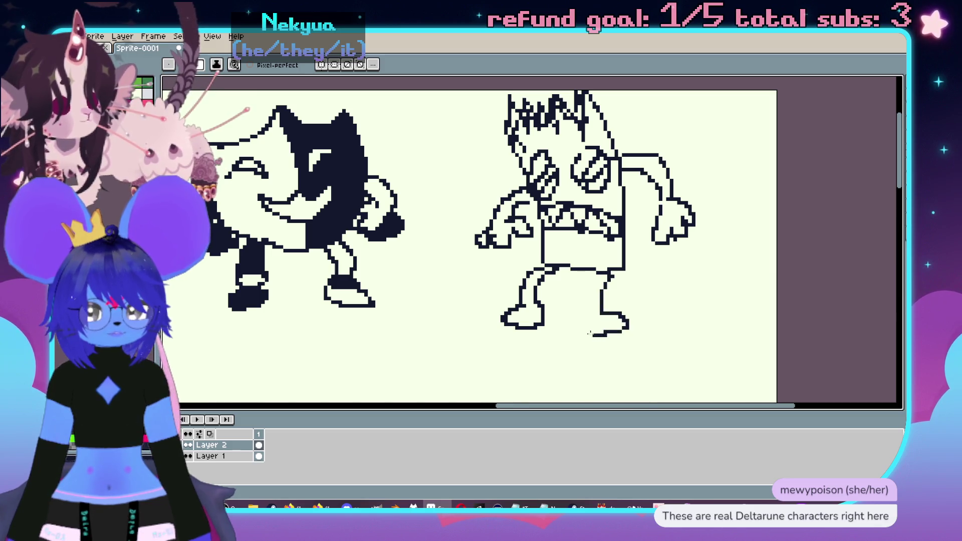
{"action": "key", "text": "ctrl+z"}
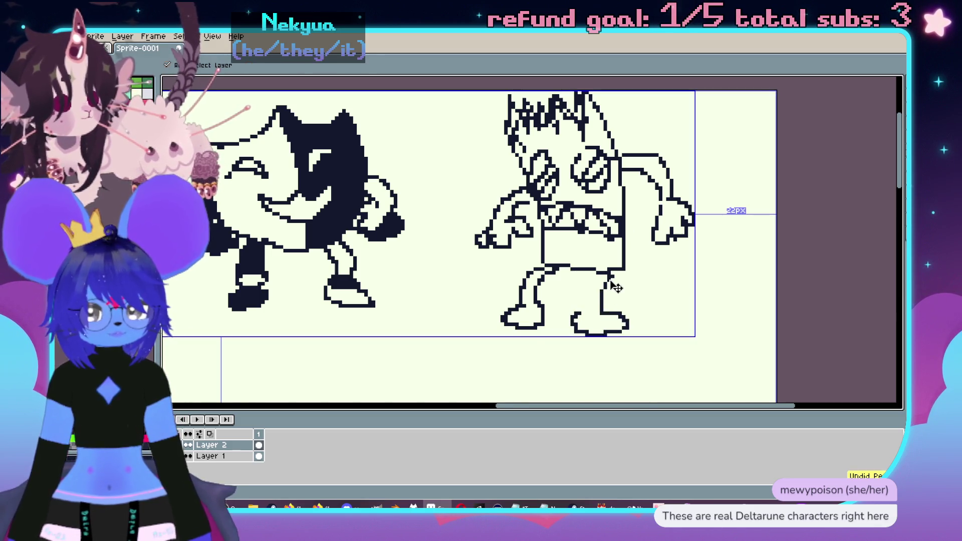
{"action": "left_click_drag", "start_coordinate": [604, 313], "coordinate": [596, 339]}
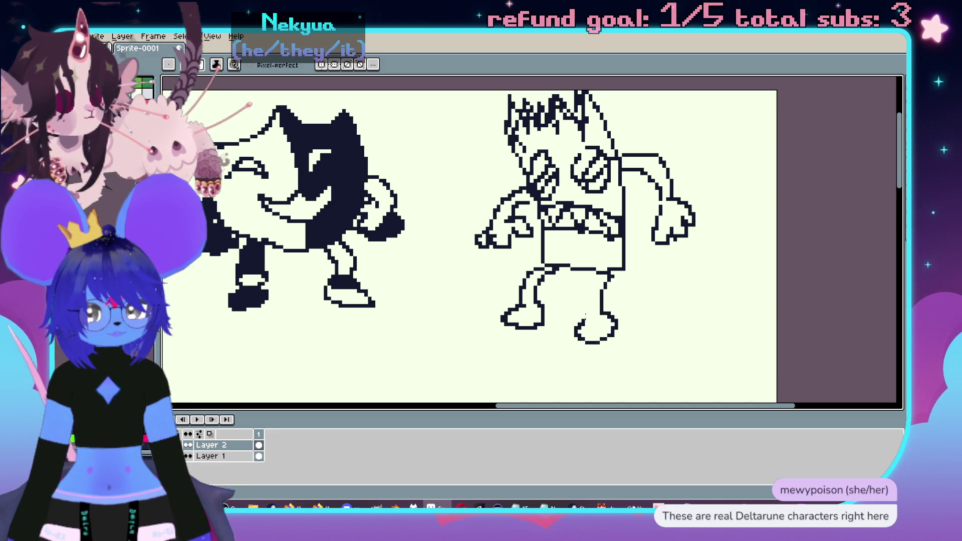
{"action": "left_click_drag", "start_coordinate": [578, 297], "coordinate": [580, 274]}
{"action": "mouse_move", "coordinate": [659, 123]}
{"action": "left_mouse_down"}
{"action": "mouse_move", "coordinate": [712, 155]}
{"action": "mouse_move", "coordinate": [701, 176]}
{"action": "mouse_move", "coordinate": [637, 149]}
{"action": "left_mouse_up"}
{"action": "mouse_move", "coordinate": [477, 171]}
{"action": "left_mouse_down"}
{"action": "mouse_move", "coordinate": [428, 199]}
{"action": "mouse_move", "coordinate": [456, 178]}
{"action": "left_mouse_up"}
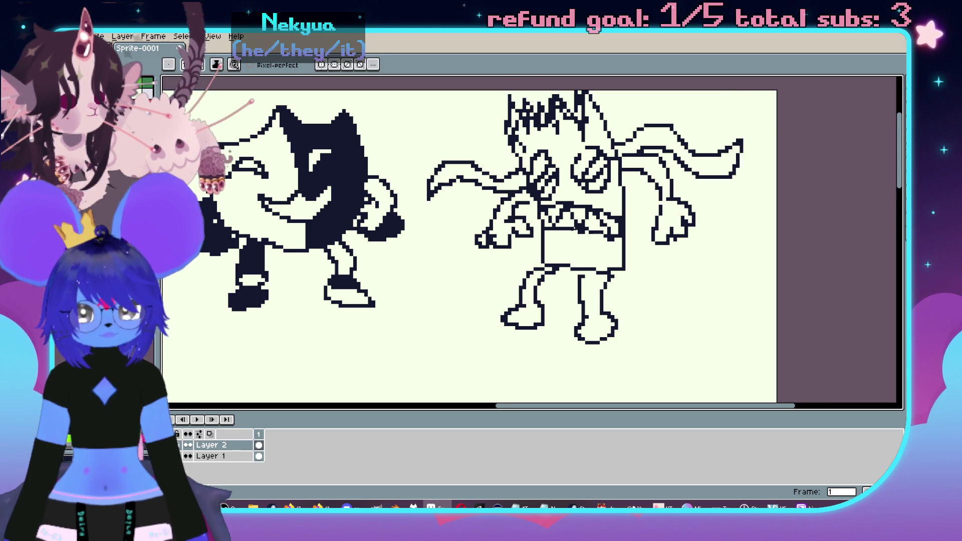
- Move the two right-hand characters below the other pair with the rectangular marquee
{"action": "scroll", "coordinate": [498, 190], "scroll_direction": "down", "scroll_amount": 2}
{"action": "key", "text": "m"}
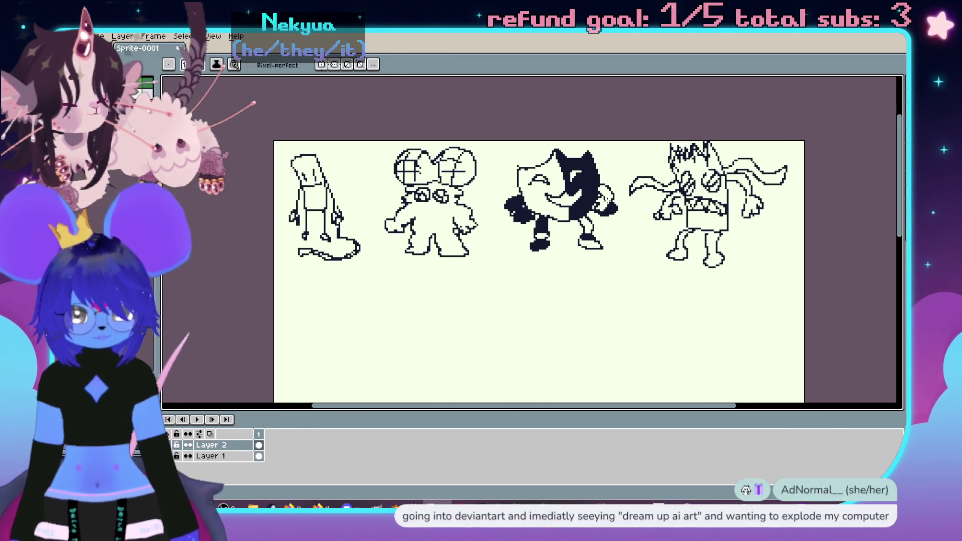
{"action": "mouse_move", "coordinate": [494, 141]}
{"action": "left_mouse_down"}
{"action": "mouse_move", "coordinate": [750, 282]}
{"action": "mouse_move", "coordinate": [804, 290]}
{"action": "left_mouse_up"}
{"action": "mouse_move", "coordinate": [702, 240]}
{"action": "left_mouse_down"}
{"action": "mouse_move", "coordinate": [521, 351]}
{"action": "mouse_move", "coordinate": [501, 380]}
{"action": "left_mouse_up"}
{"action": "key", "text": "Left"}
{"action": "key", "text": "Left"}
{"action": "key", "text": "Left"}
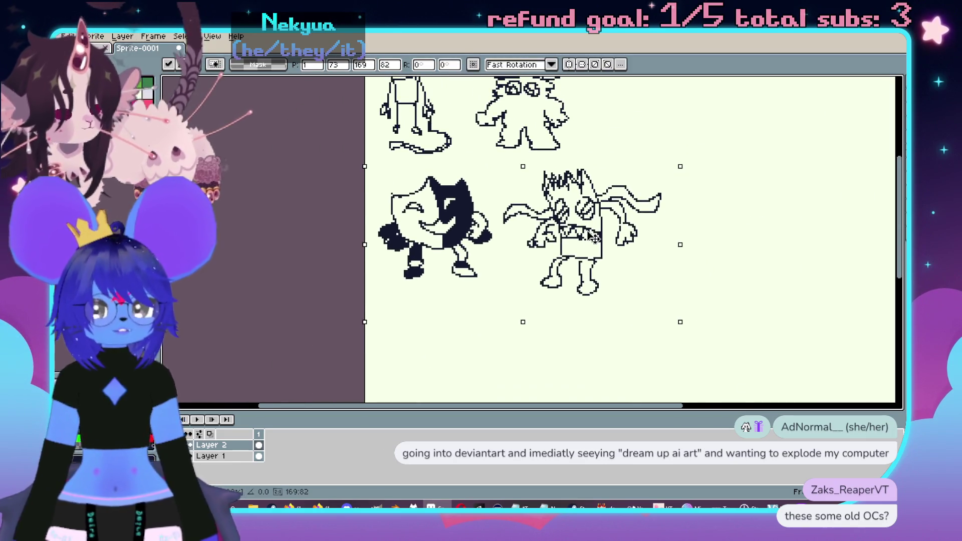
{"action": "scroll", "coordinate": [626, 240], "scroll_direction": "up", "scroll_amount": 3}
{"action": "key", "text": "ctrl+d"}
- Reposition the top pair, shifting the mouse-eared character further right
{"action": "mouse_move", "coordinate": [369, 100]}
{"action": "left_mouse_down"}
{"action": "mouse_move", "coordinate": [476, 190]}
{"action": "mouse_move", "coordinate": [591, 235]}
{"action": "left_mouse_up"}
{"action": "left_click_drag", "start_coordinate": [501, 176], "coordinate": [522, 185]}
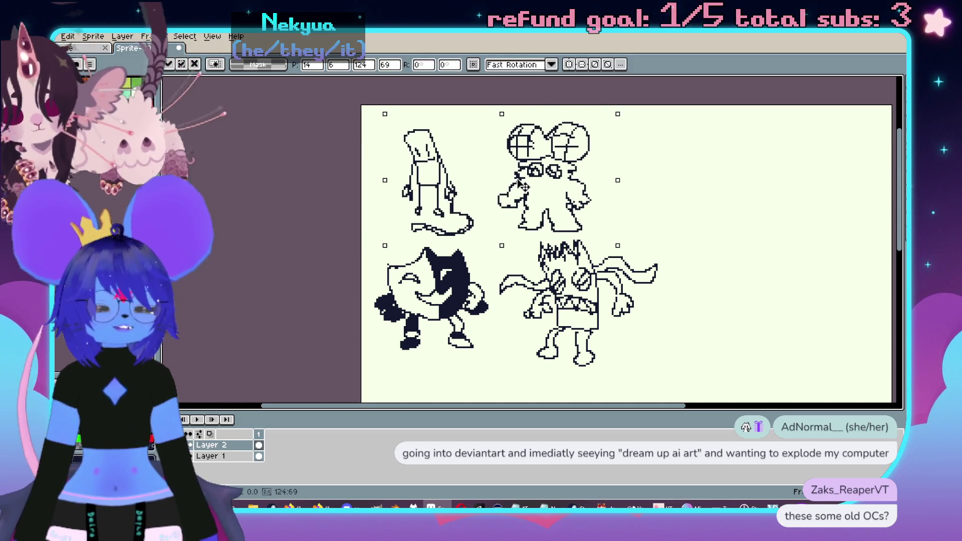
{"action": "left_click", "coordinate": [715, 245]}
{"action": "mouse_move", "coordinate": [484, 103]}
{"action": "left_mouse_down"}
{"action": "mouse_move", "coordinate": [517, 167]}
{"action": "mouse_move", "coordinate": [605, 236]}
{"action": "left_mouse_up"}
{"action": "left_click_drag", "start_coordinate": [570, 205], "coordinate": [585, 207]}
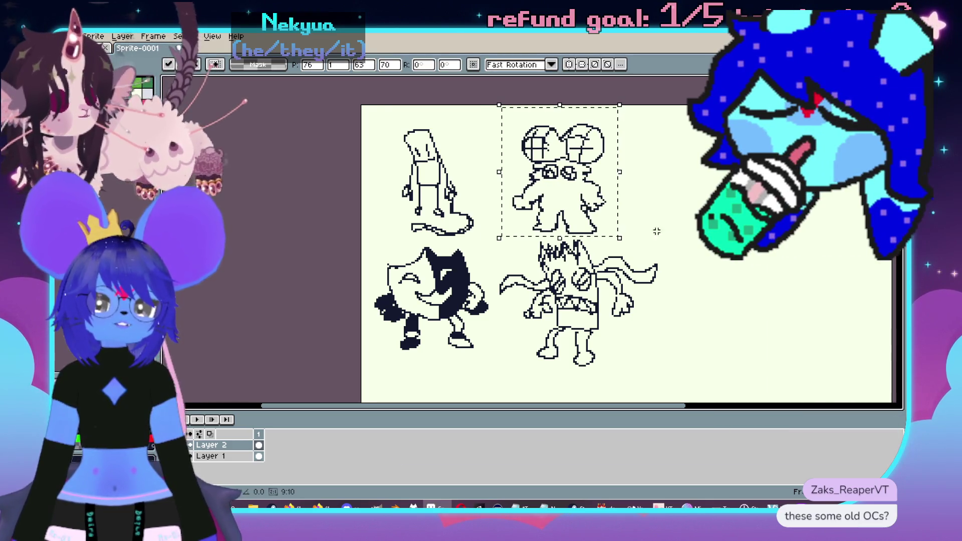
{"action": "scroll", "coordinate": [493, 221], "scroll_direction": "up", "scroll_amount": 2}
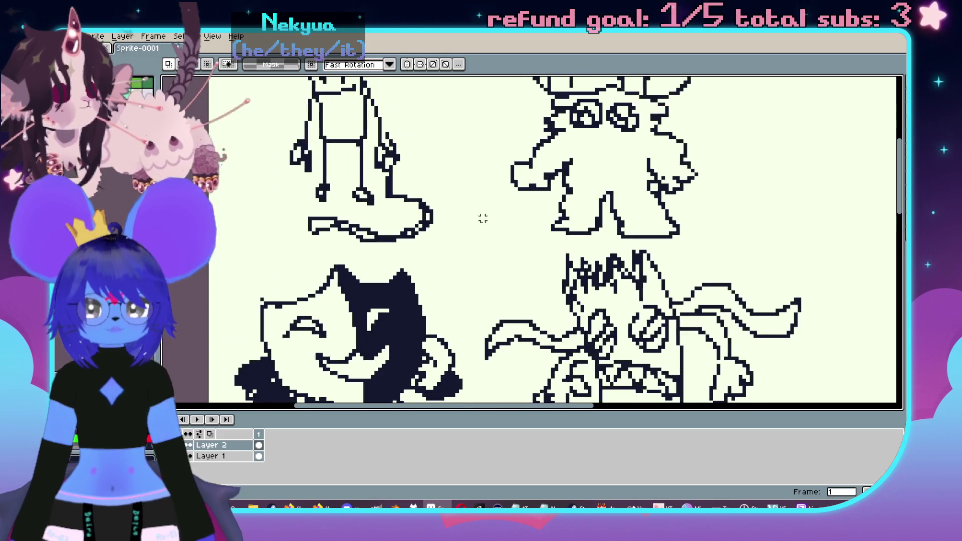
{"action": "left_click_drag", "start_coordinate": [566, 264], "coordinate": [536, 305]}
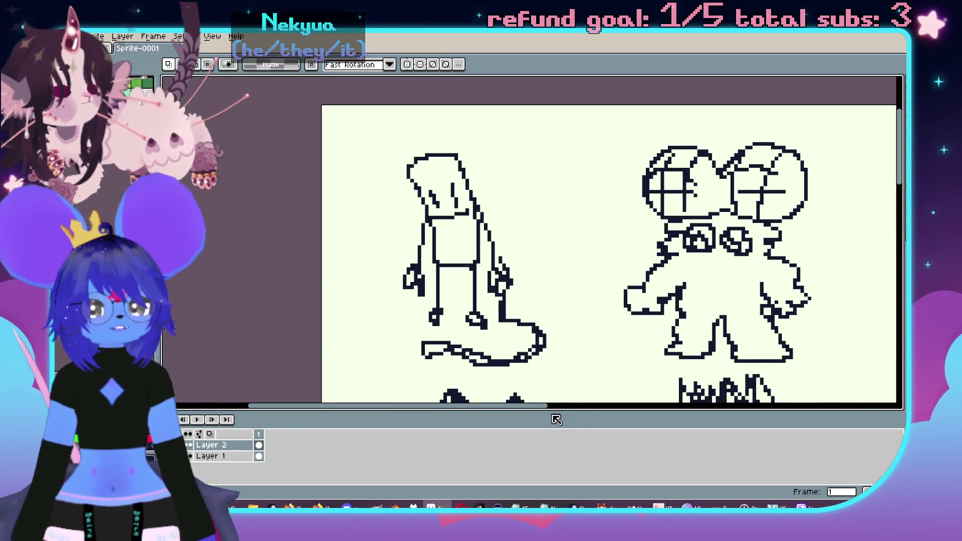
{"action": "left_click_drag", "start_coordinate": [545, 411], "coordinate": [545, 423]}
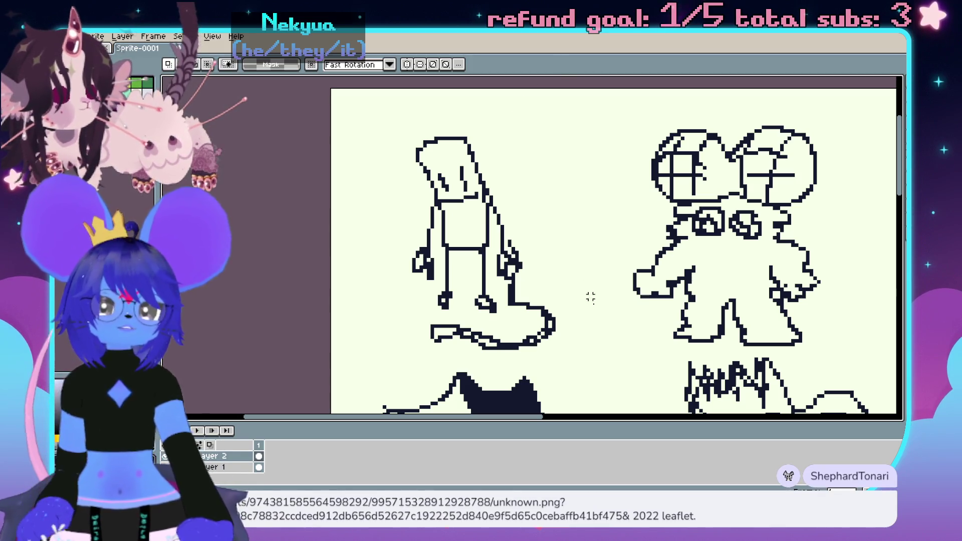
{"action": "scroll", "coordinate": [590, 297], "scroll_direction": "right", "scroll_amount": 5}
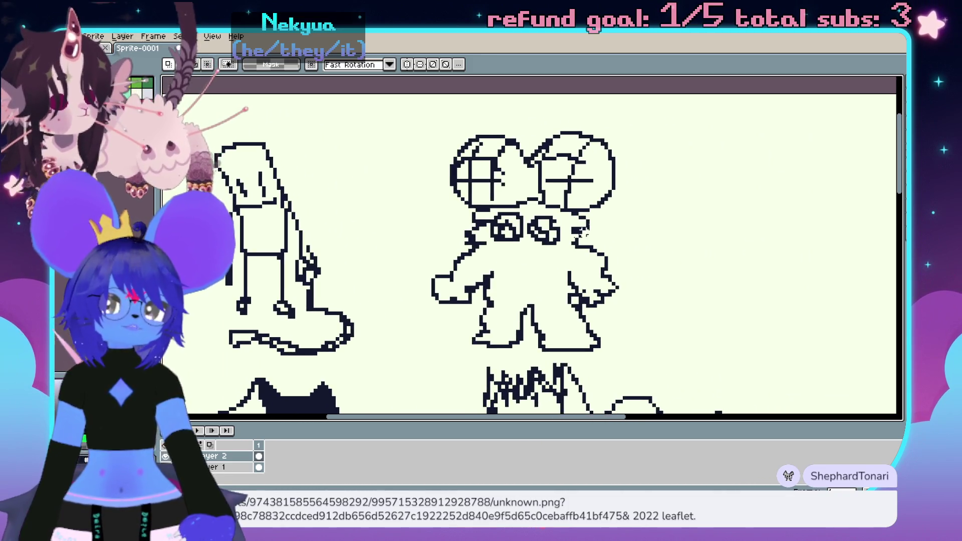
{"action": "left_click_drag", "start_coordinate": [579, 264], "coordinate": [581, 264]}
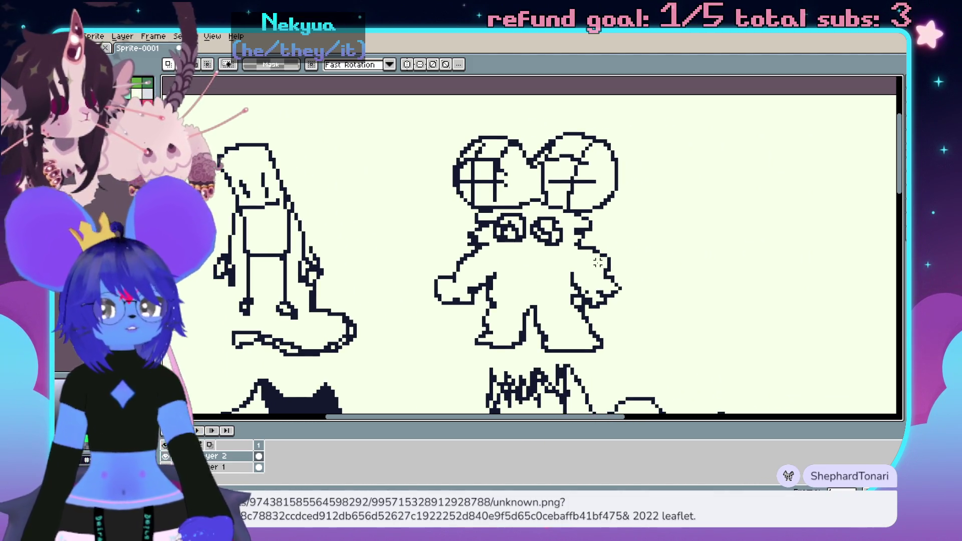
{"action": "left_click_drag", "start_coordinate": [590, 252], "coordinate": [597, 257]}
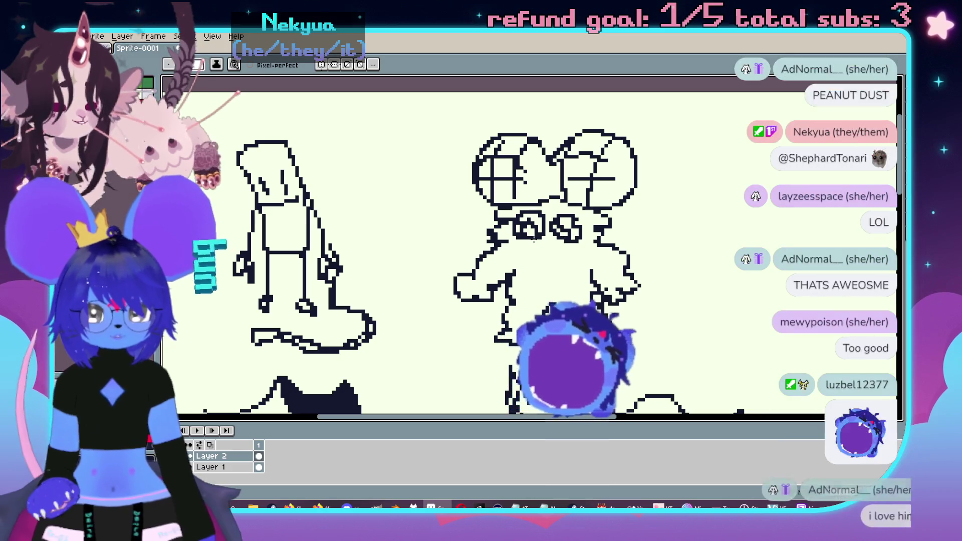
- With the pencil, draw folded arms and body line work over the mouse-eared figure
{"action": "key", "text": "Return"}
{"action": "mouse_move", "coordinate": [524, 328]}
{"action": "left_mouse_down"}
{"action": "mouse_move", "coordinate": [586, 301]}
{"action": "mouse_move", "coordinate": [596, 335]}
{"action": "mouse_move", "coordinate": [621, 265]}
{"action": "left_mouse_up"}
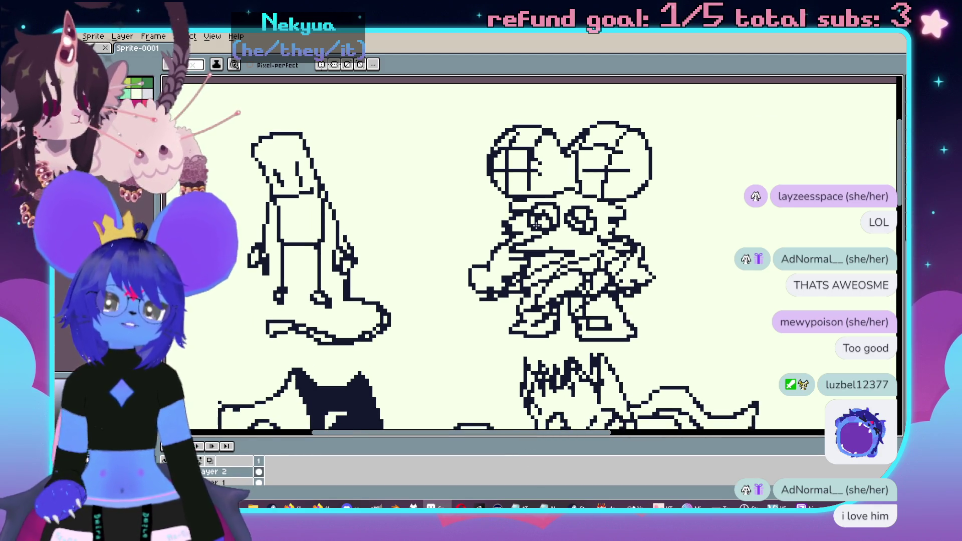
{"action": "mouse_move", "coordinate": [543, 221]}
{"action": "left_mouse_down"}
{"action": "mouse_move", "coordinate": [494, 229]}
{"action": "mouse_move", "coordinate": [566, 219]}
{"action": "left_mouse_up"}
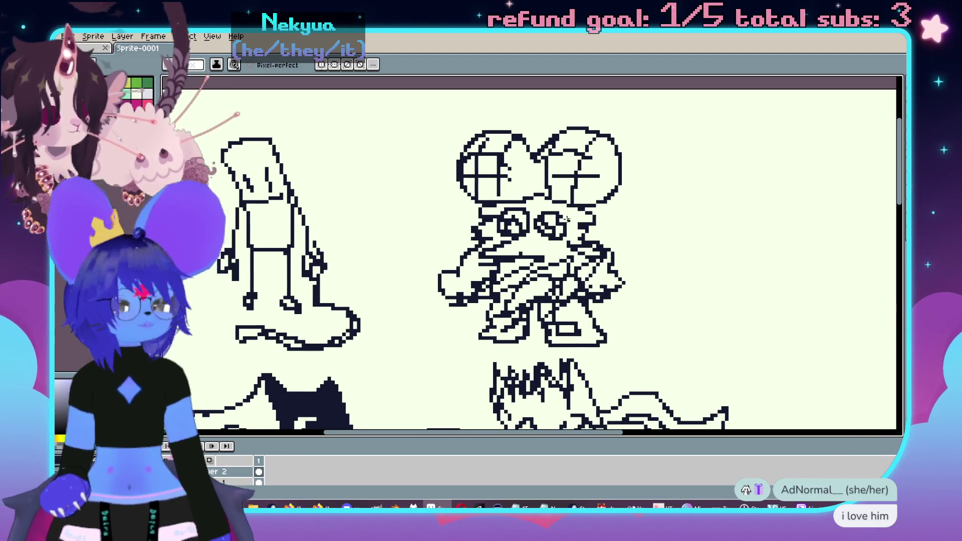
{"action": "scroll", "coordinate": [581, 220], "scroll_direction": "down", "scroll_amount": 5}
{"action": "scroll", "coordinate": [581, 221], "scroll_direction": "left", "scroll_amount": 5}
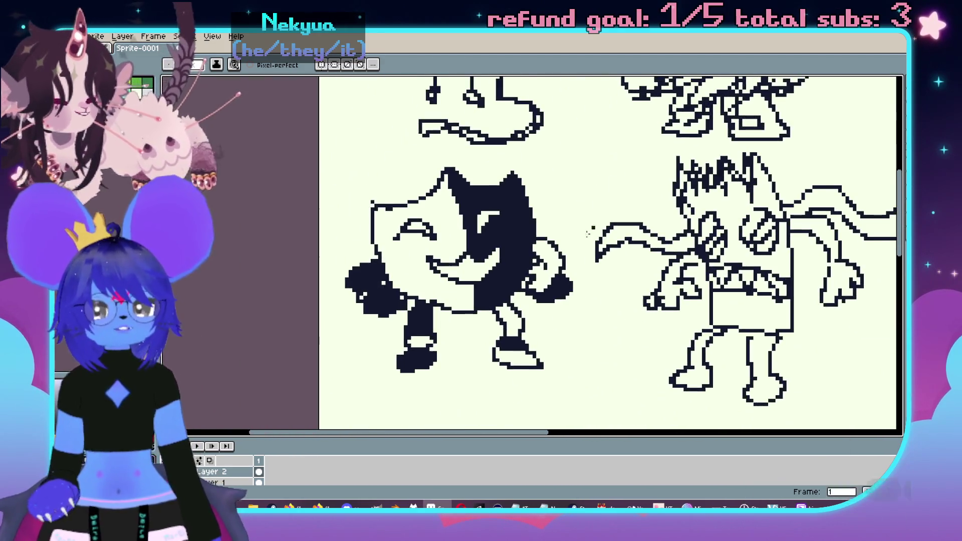
{"action": "scroll", "coordinate": [469, 294], "scroll_direction": "up", "scroll_amount": 2}
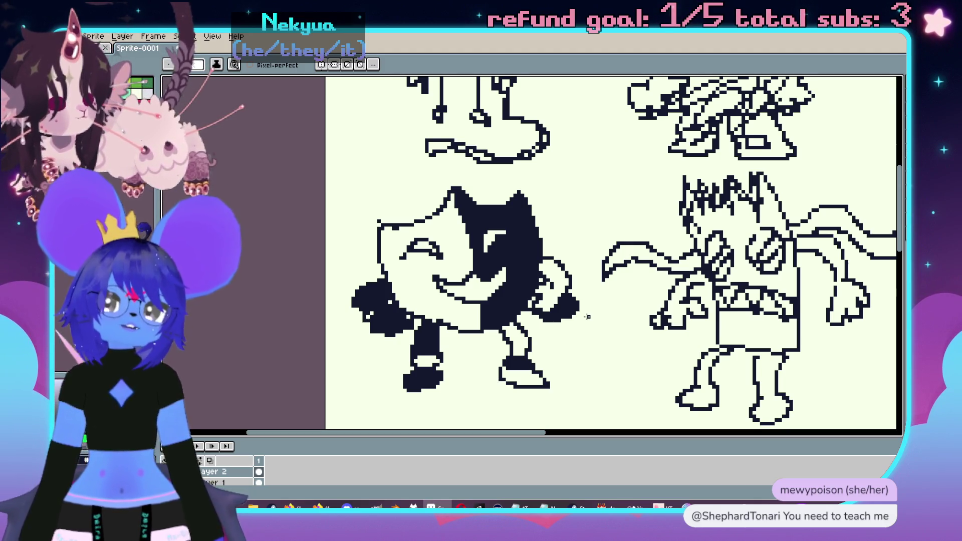
{"action": "scroll", "coordinate": [650, 336], "scroll_direction": "right", "scroll_amount": 5}
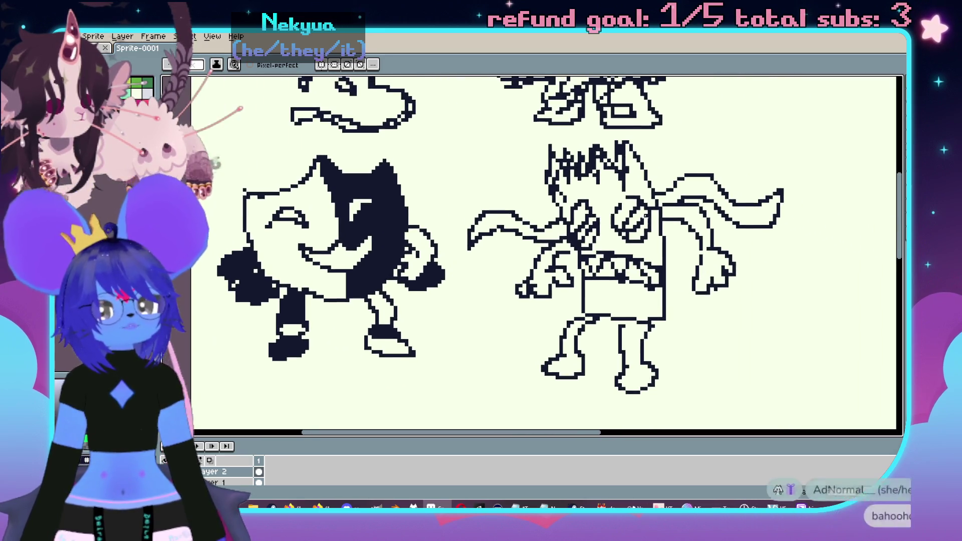
{"action": "scroll", "coordinate": [728, 269], "scroll_direction": "right", "scroll_amount": 1}
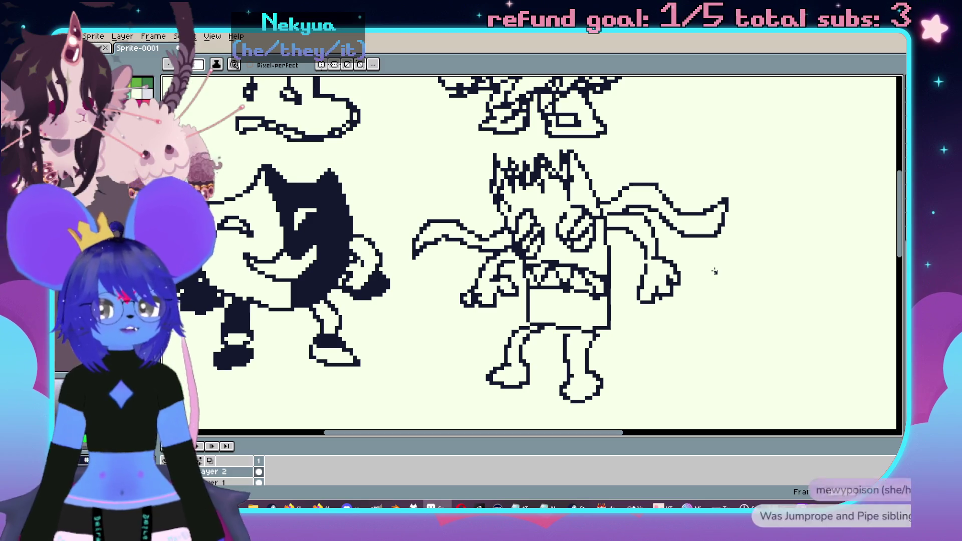
{"action": "scroll", "coordinate": [661, 245], "scroll_direction": "down", "scroll_amount": 2}
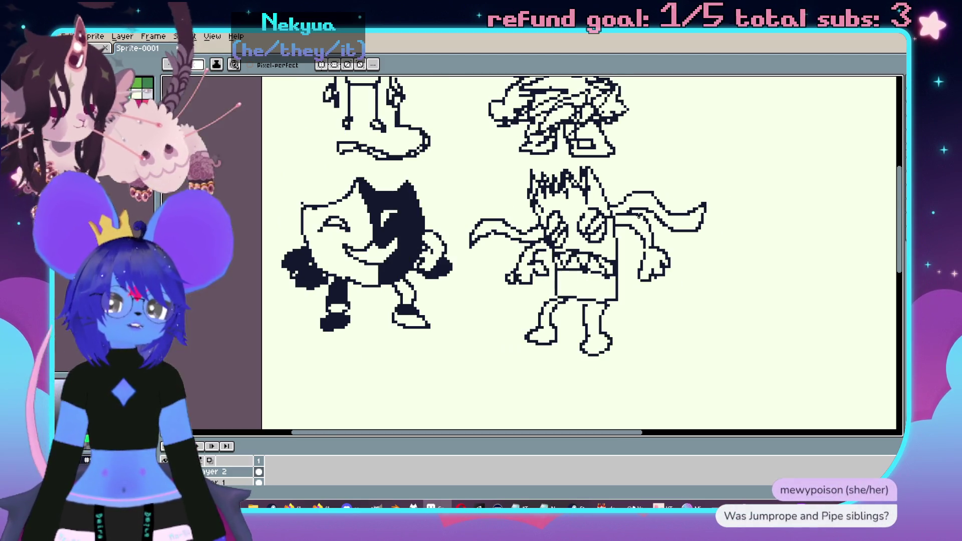
{"action": "scroll", "coordinate": [414, 213], "scroll_direction": "up", "scroll_amount": 3}
{"action": "left_click_drag", "start_coordinate": [515, 270], "coordinate": [475, 241]}
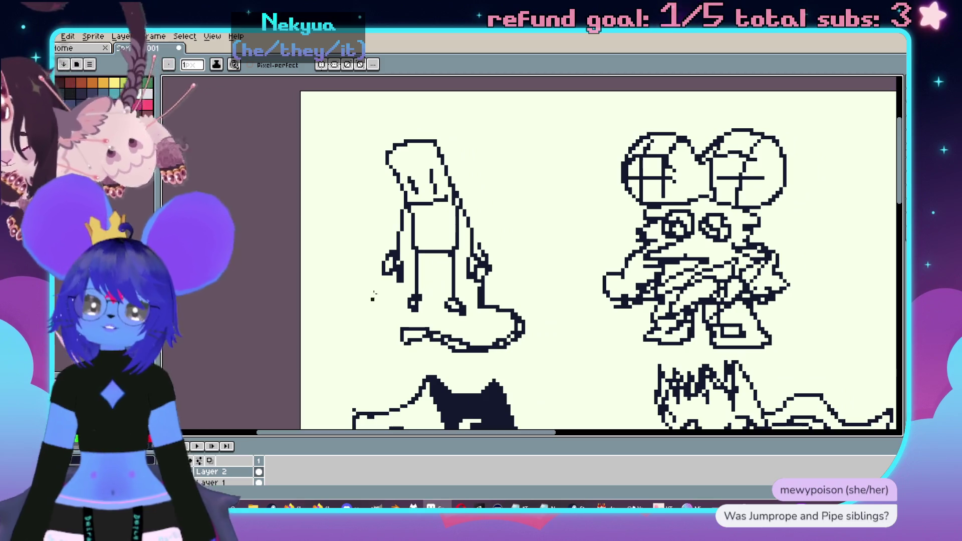
{"action": "scroll", "coordinate": [501, 301], "scroll_direction": "down", "scroll_amount": 2}
{"action": "scroll", "coordinate": [514, 258], "scroll_direction": "up", "scroll_amount": 1}
{"action": "scroll", "coordinate": [514, 259], "scroll_direction": "down", "scroll_amount": 1}
{"action": "scroll", "coordinate": [400, 306], "scroll_direction": "up", "scroll_amount": 1}
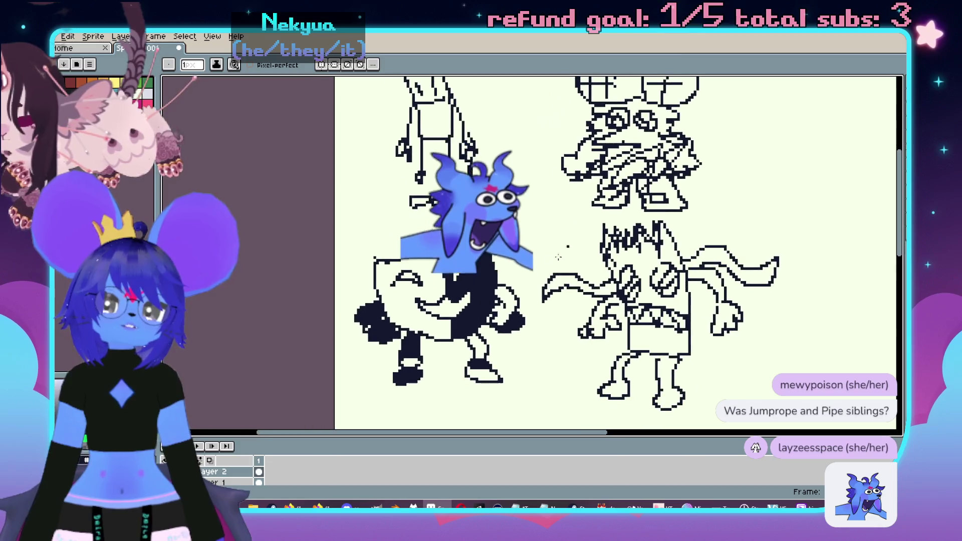
{"action": "scroll", "coordinate": [635, 261], "scroll_direction": "down", "scroll_amount": 1}
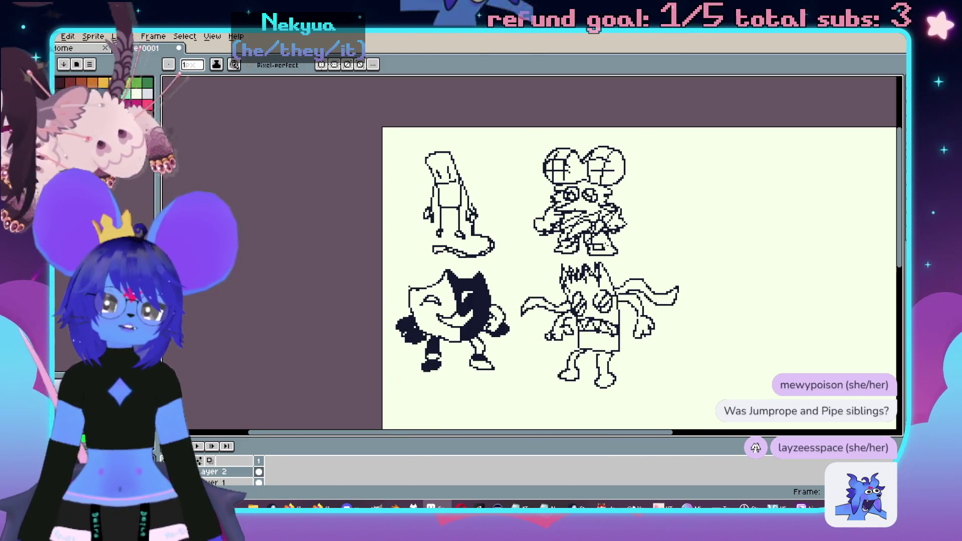
{"action": "left_click_drag", "start_coordinate": [635, 261], "coordinate": [615, 254]}
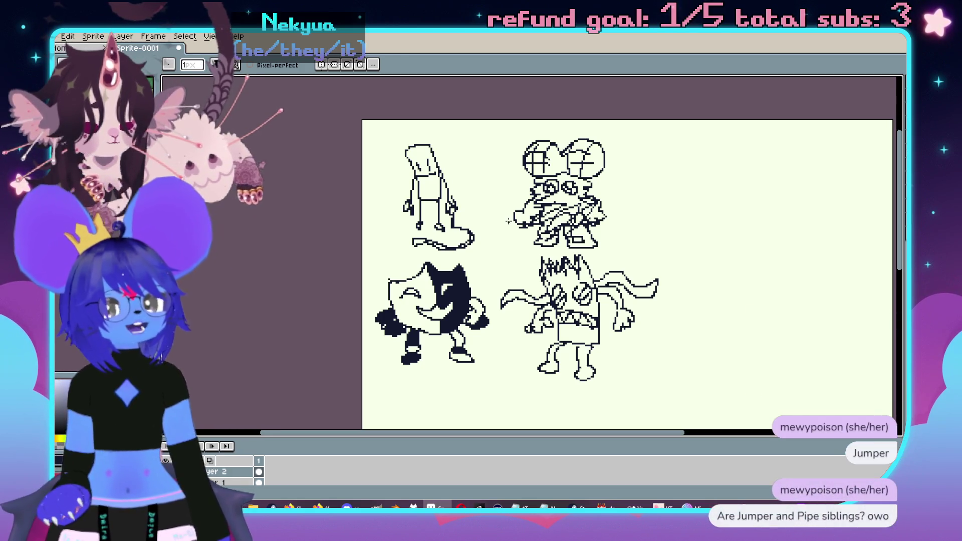
{"action": "left_click_drag", "start_coordinate": [511, 266], "coordinate": [495, 243]}
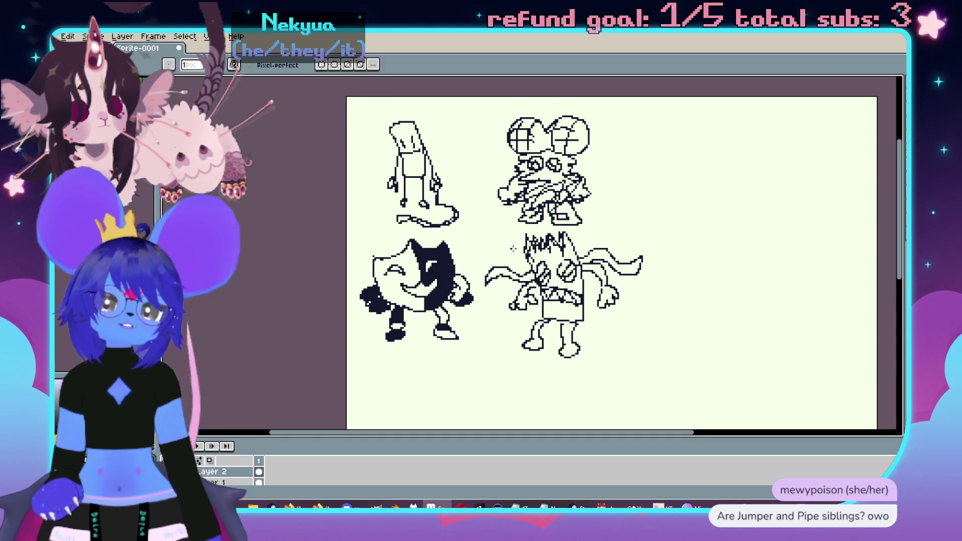
{"action": "scroll", "coordinate": [509, 247], "scroll_direction": "up", "scroll_amount": 2}
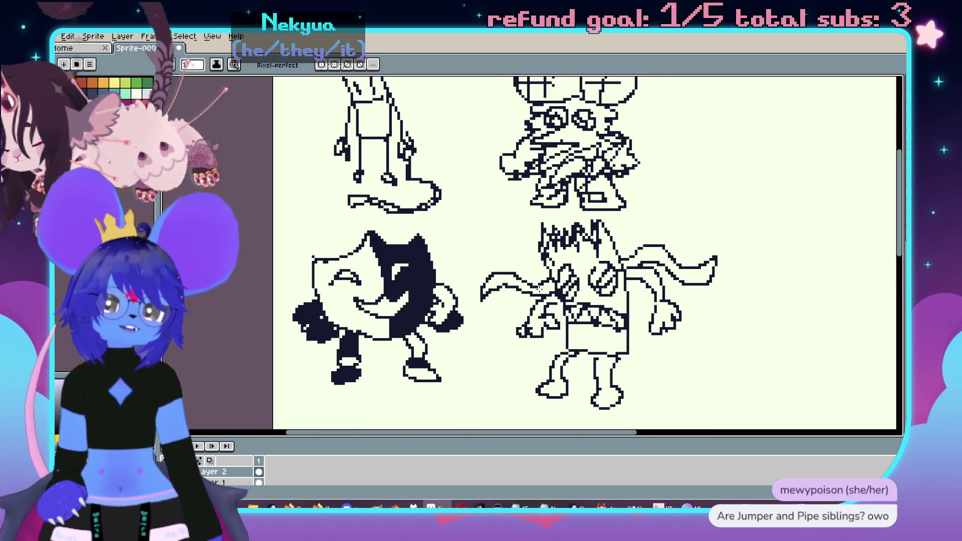
{"action": "left_click_drag", "start_coordinate": [438, 149], "coordinate": [460, 183]}
{"action": "mouse_move", "coordinate": [470, 219]}
{"action": "left_mouse_down"}
{"action": "mouse_move", "coordinate": [468, 252]}
{"action": "mouse_move", "coordinate": [498, 237]}
{"action": "left_mouse_up"}
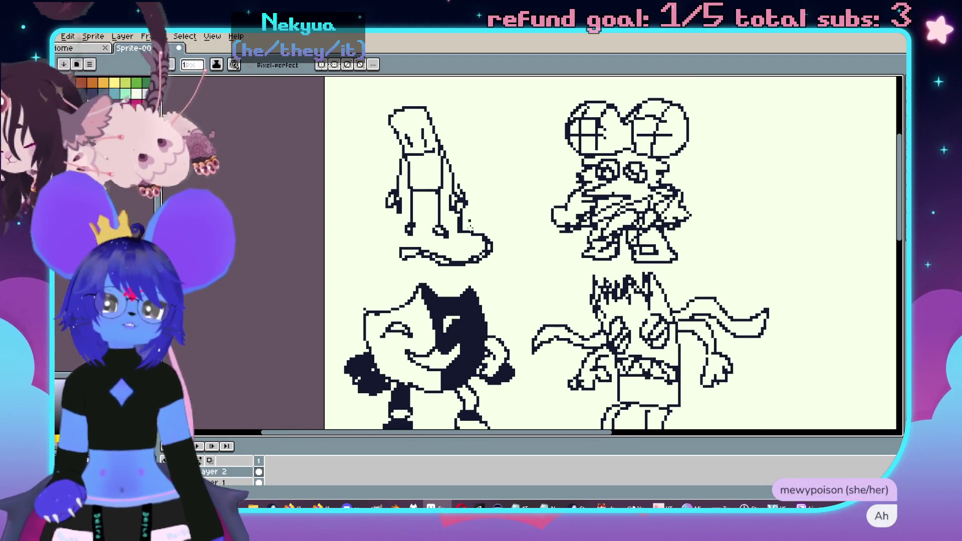
{"action": "scroll", "coordinate": [492, 211], "scroll_direction": "up", "scroll_amount": 1}
{"action": "scroll", "coordinate": [510, 183], "scroll_direction": "down", "scroll_amount": 1}
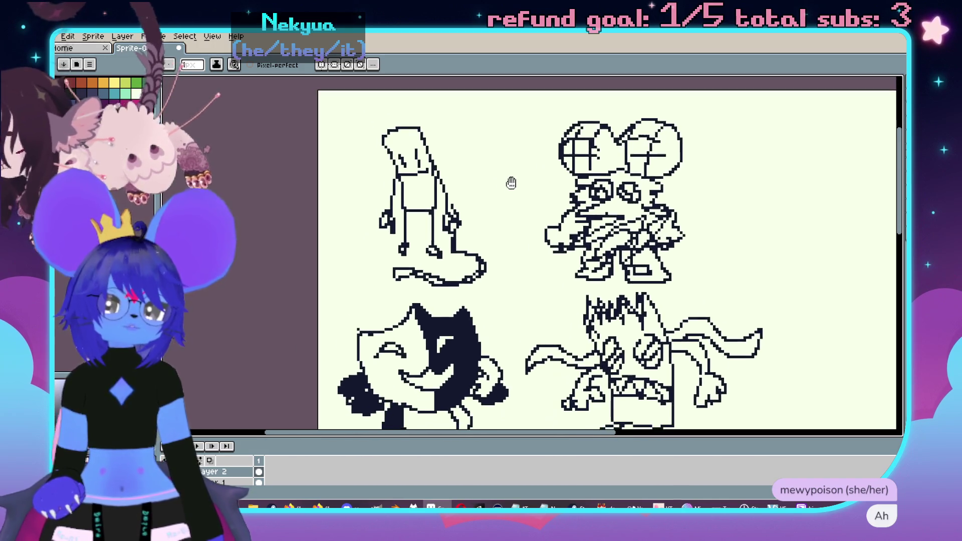
{"action": "scroll", "coordinate": [615, 158], "scroll_direction": "down", "scroll_amount": 2}
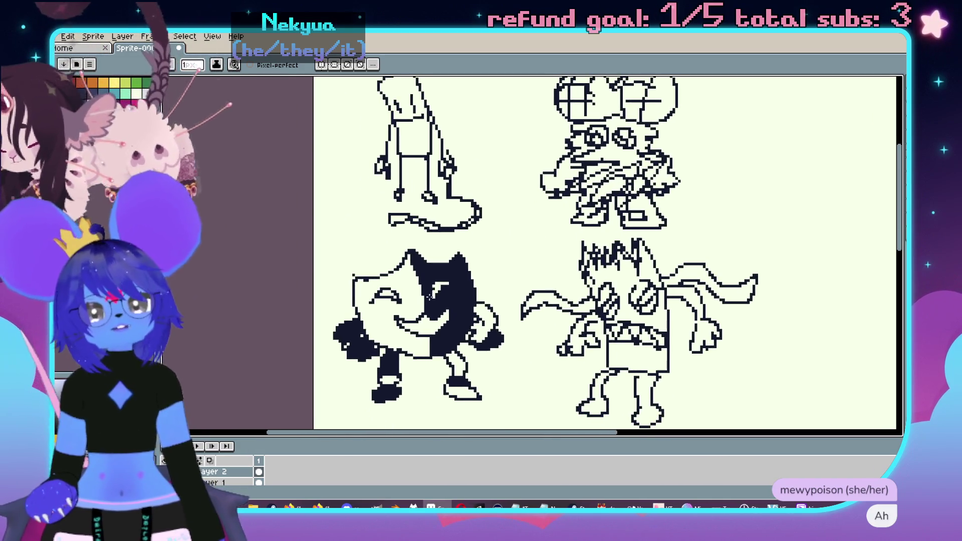
{"action": "left_click_drag", "start_coordinate": [520, 264], "coordinate": [597, 222]}
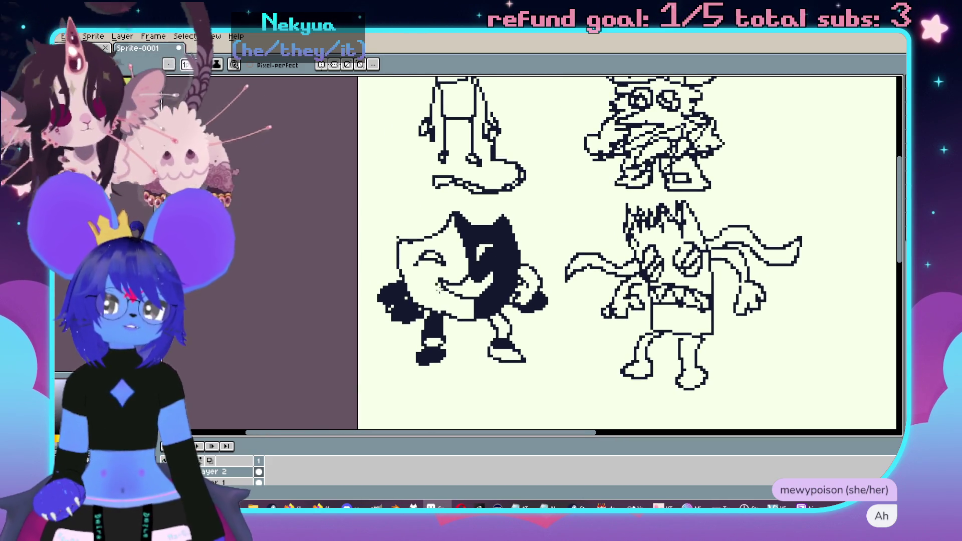
{"action": "scroll", "coordinate": [567, 291], "scroll_direction": "up", "scroll_amount": 1}
{"action": "scroll", "coordinate": [546, 270], "scroll_direction": "down", "scroll_amount": 3}
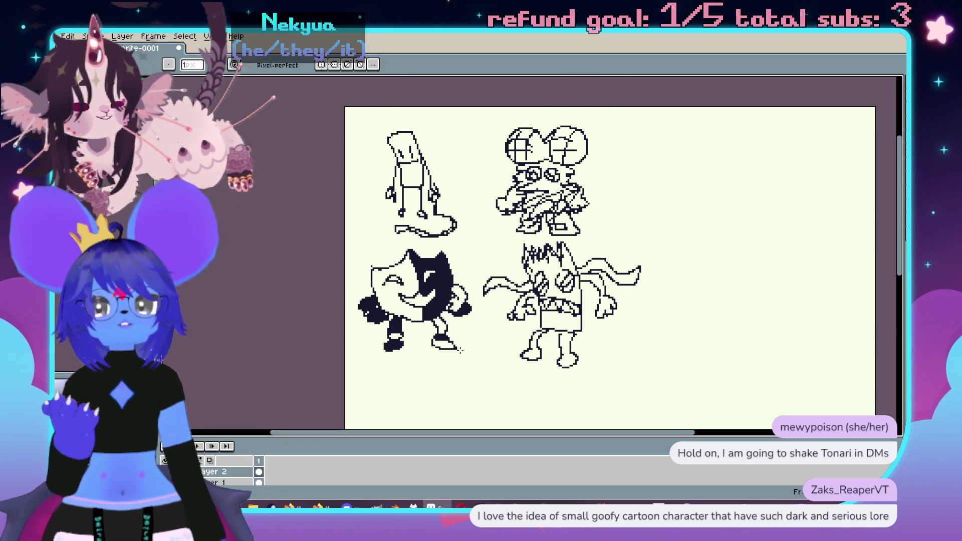
- Look over the four-character sketch, then bring up Canvas Size showing 288×288 px
{"action": "scroll", "coordinate": [645, 244], "scroll_direction": "up", "scroll_amount": 1}
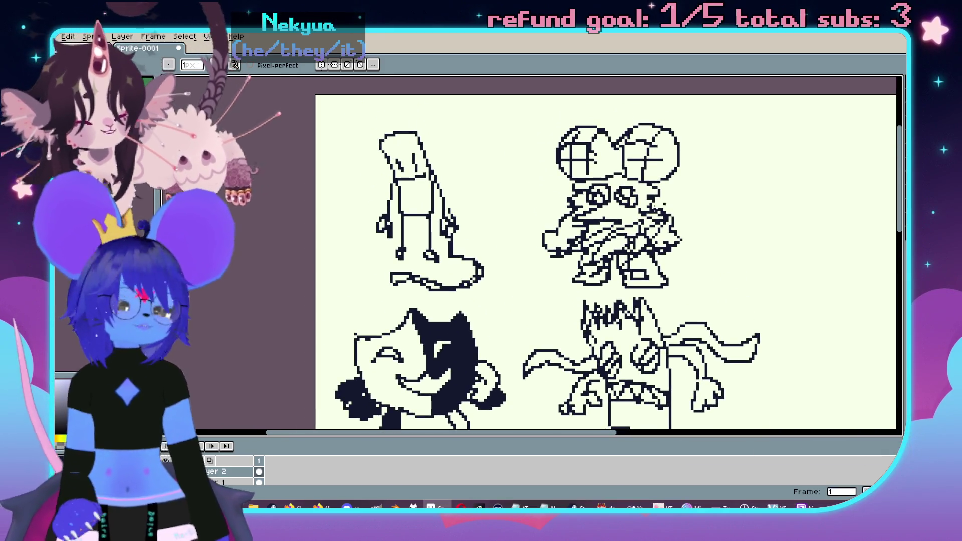
{"action": "scroll", "coordinate": [768, 181], "scroll_direction": "down", "scroll_amount": 1}
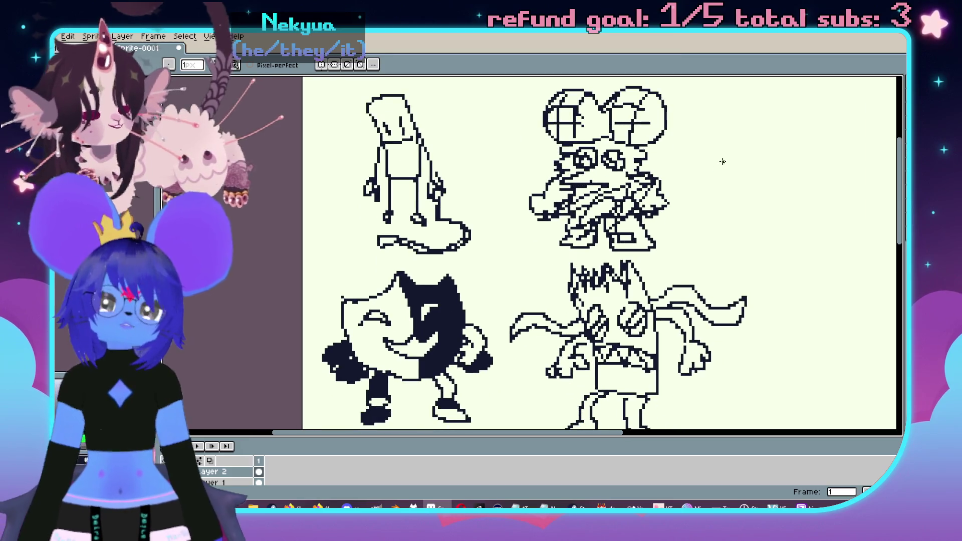
{"action": "scroll", "coordinate": [762, 217], "scroll_direction": "down", "scroll_amount": 1}
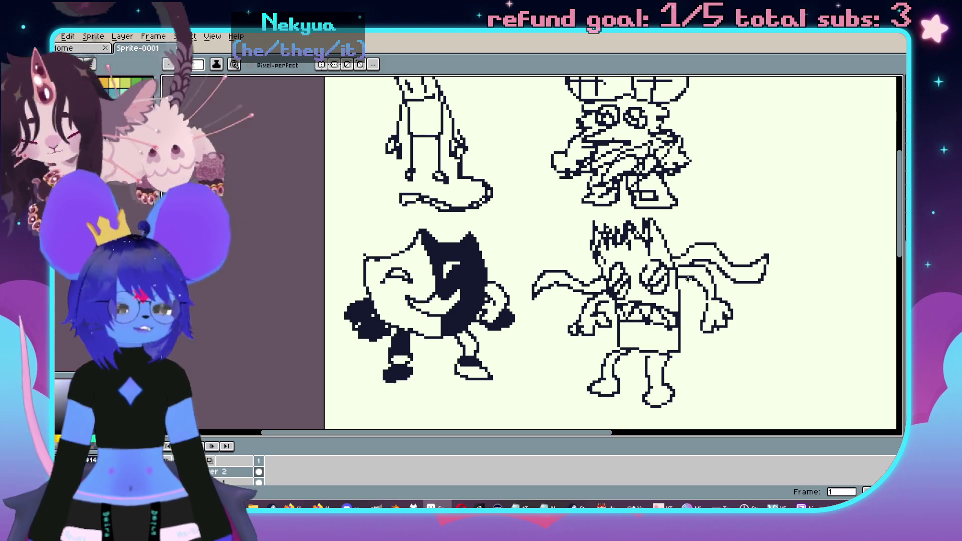
{"action": "scroll", "coordinate": [687, 183], "scroll_direction": "up", "scroll_amount": 1}
{"action": "scroll", "coordinate": [655, 215], "scroll_direction": "down", "scroll_amount": 1}
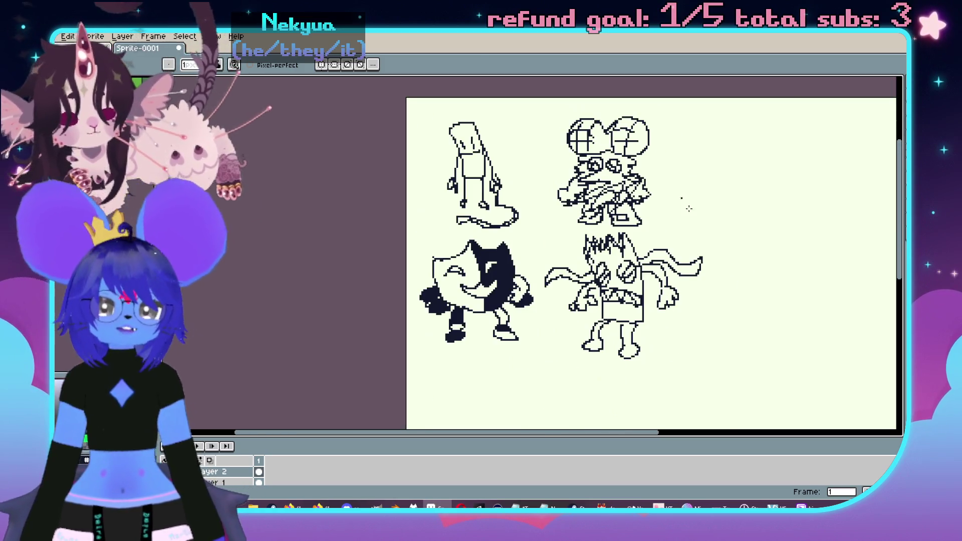
{"action": "scroll", "coordinate": [684, 205], "scroll_direction": "right", "scroll_amount": 1}
{"action": "scroll", "coordinate": [603, 191], "scroll_direction": "up", "scroll_amount": 1}
{"action": "key", "text": "ctrl+alt+c"}
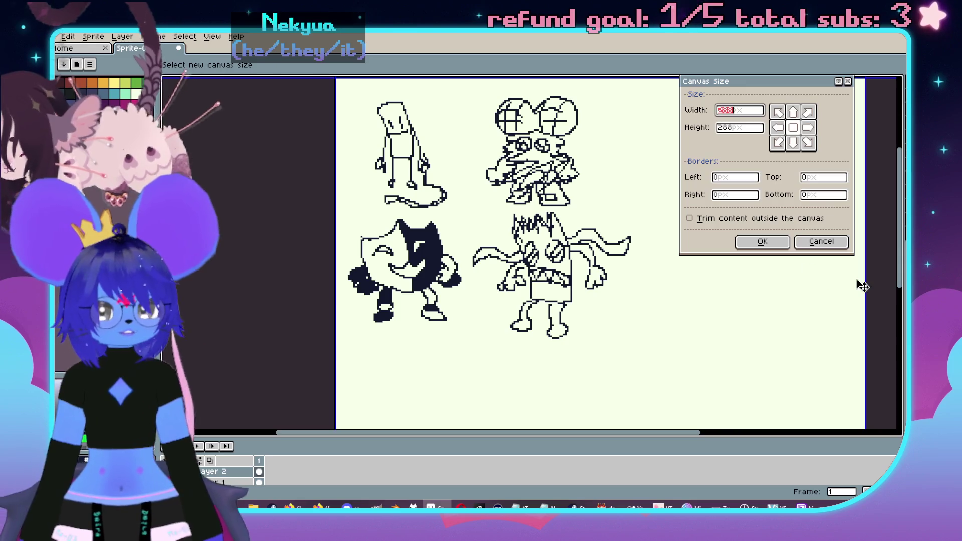
- Pull the canvas edges inward, try a 144 px width, and shift the bounds over the drawings
{"action": "left_click_drag", "start_coordinate": [862, 282], "coordinate": [638, 298]}
{"action": "scroll", "coordinate": [580, 304], "scroll_direction": "down", "scroll_amount": 2}
{"action": "left_click_drag", "start_coordinate": [572, 374], "coordinate": [573, 248]}
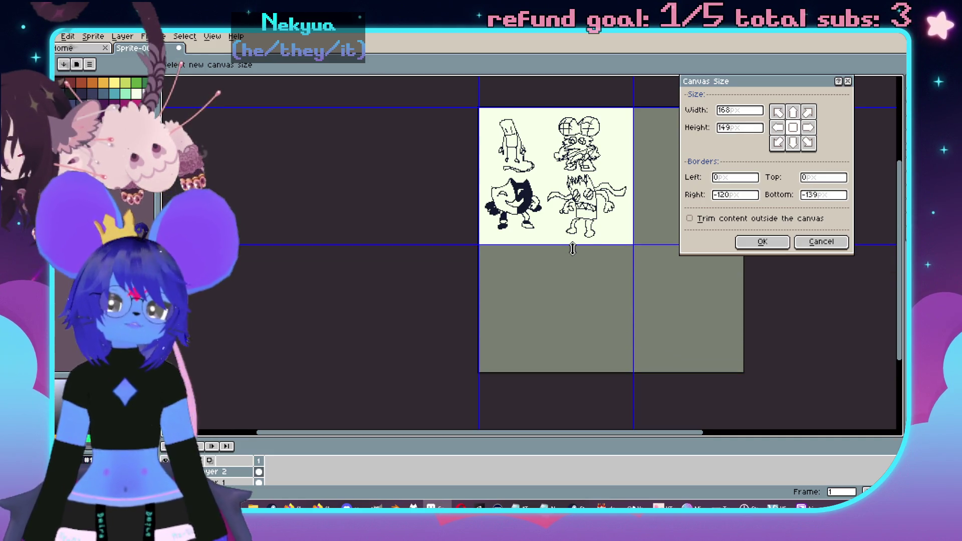
{"action": "scroll", "coordinate": [572, 248], "scroll_direction": "up", "scroll_amount": 4}
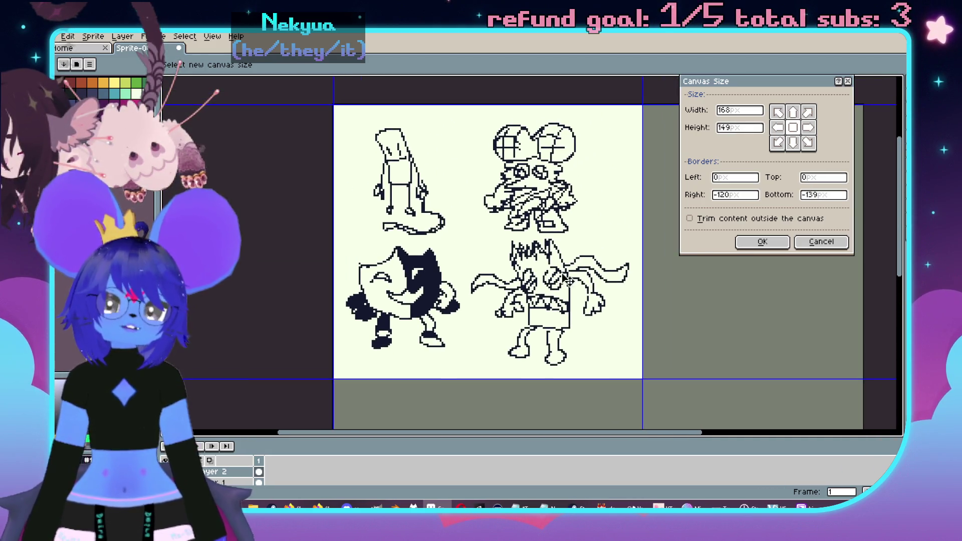
{"action": "left_click", "coordinate": [734, 111]}
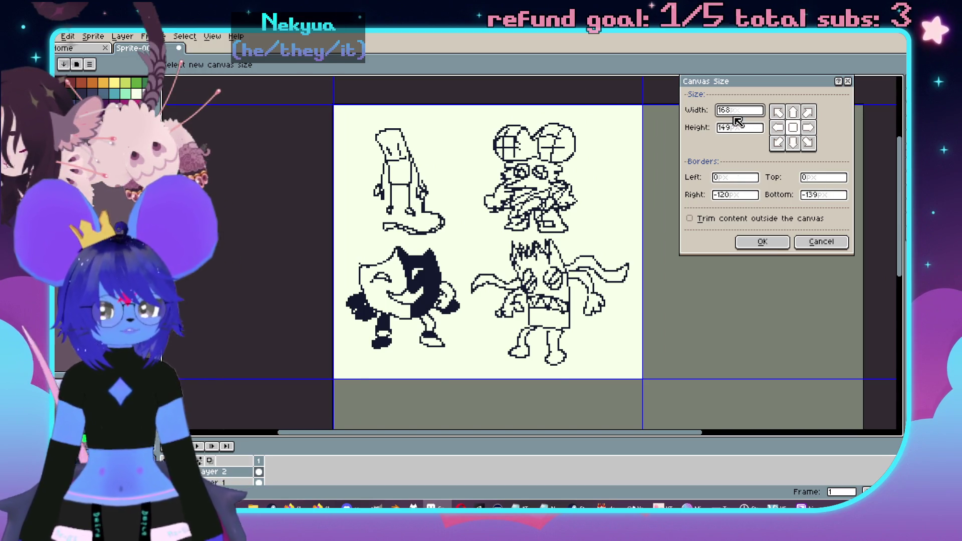
{"action": "type", "text": "144"}
{"action": "left_click", "coordinate": [754, 127]}
{"action": "key", "text": "BackSpace"}
{"action": "type", "text": "4"}
{"action": "mouse_move", "coordinate": [610, 312]}
{"action": "left_mouse_down"}
{"action": "mouse_move", "coordinate": [521, 187]}
{"action": "mouse_move", "coordinate": [494, 199]}
{"action": "left_mouse_up"}
- Set width and height to 160, frame the four drawings, and apply the resize
{"action": "left_click", "coordinate": [758, 111]}
{"action": "type", "text": "160"}
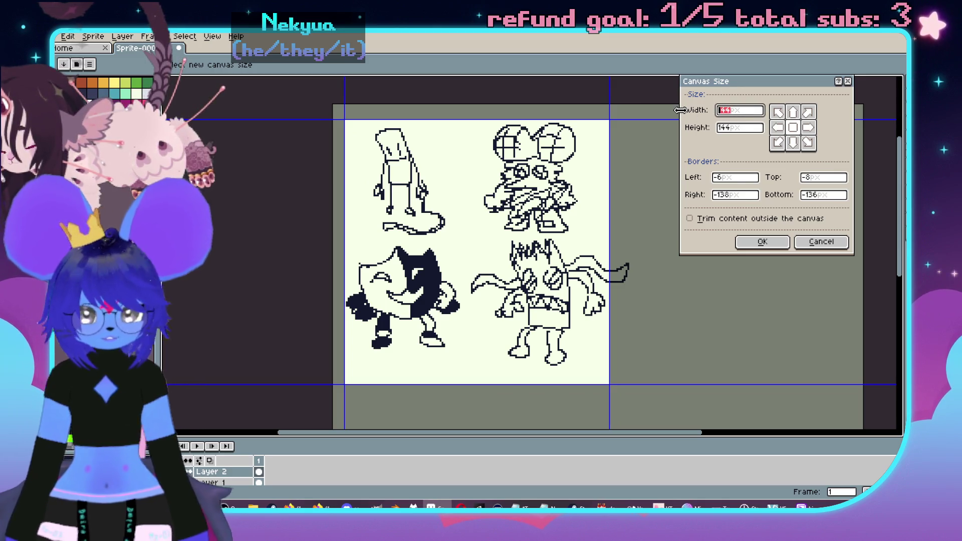
{"action": "key", "text": "Tab"}
{"action": "type", "text": "160"}
{"action": "mouse_move", "coordinate": [571, 354]}
{"action": "left_mouse_down"}
{"action": "mouse_move", "coordinate": [456, 236]}
{"action": "mouse_move", "coordinate": [471, 239]}
{"action": "left_mouse_up"}
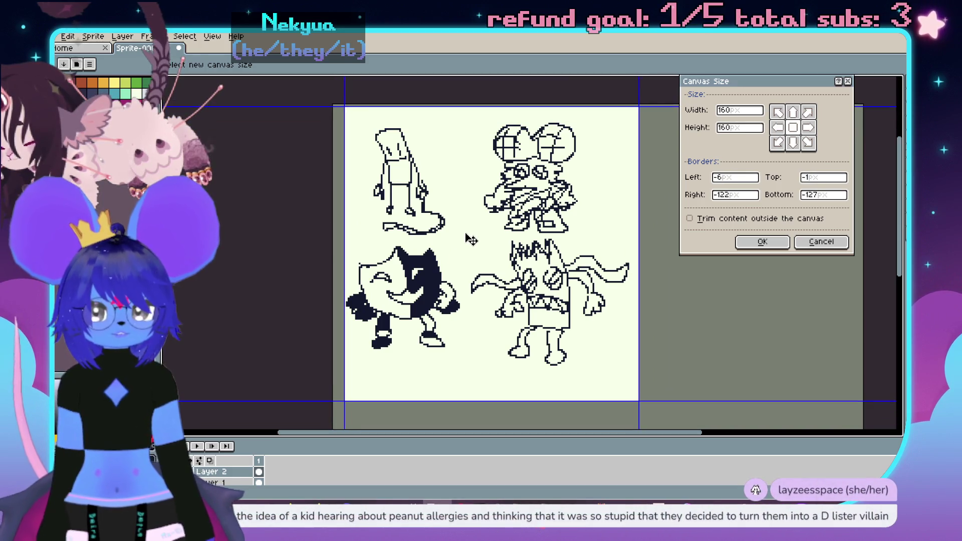
{"action": "left_click", "coordinate": [762, 241]}
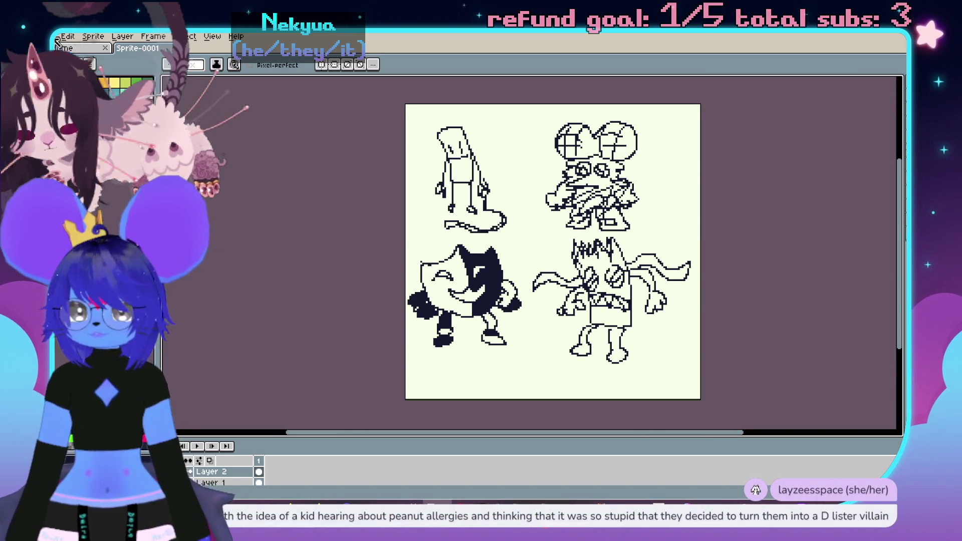
- Save the sprite as OCs.aseprite in the Aseprite Saves folder
{"action": "key", "text": "ctrl+s"}
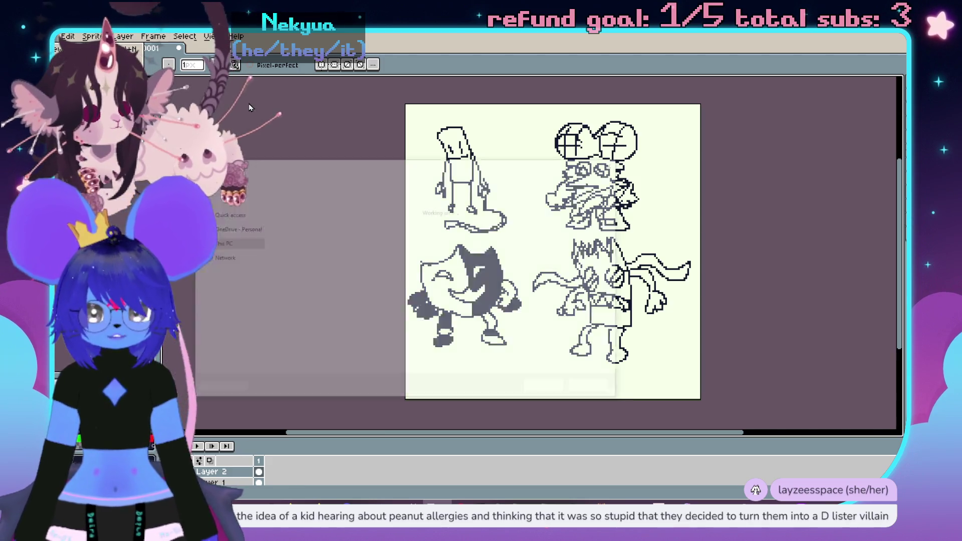
{"action": "type", "text": "O"}
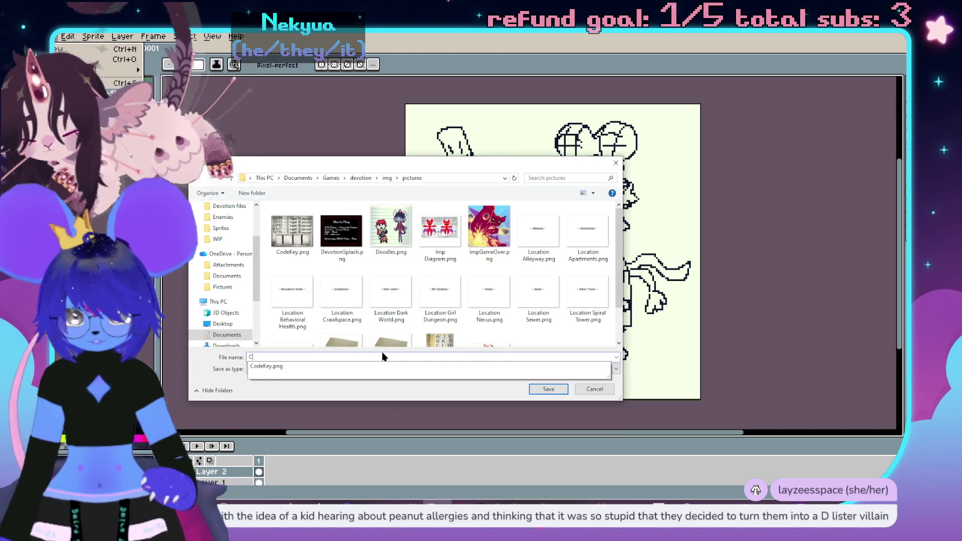
{"action": "type", "text": "Cs."}
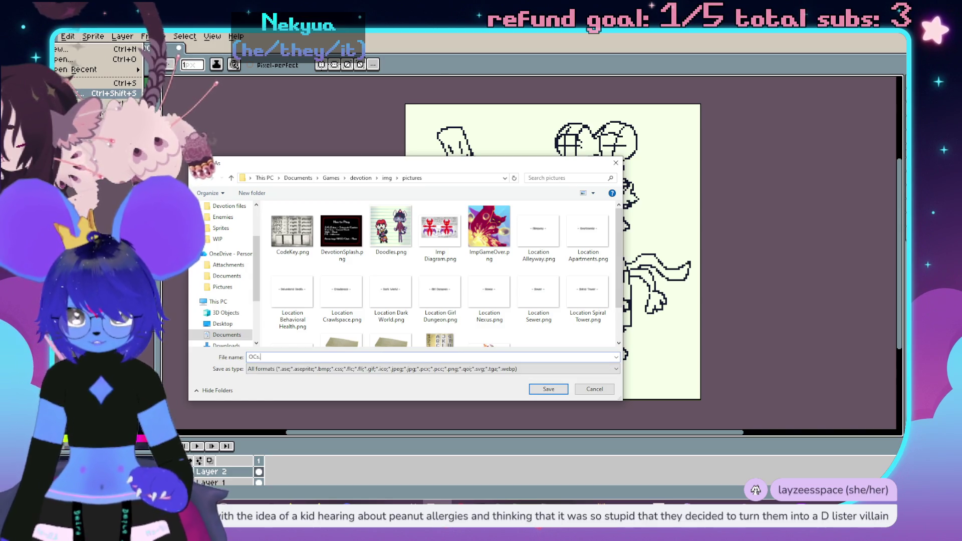
{"action": "type", "text": "aseprite"}
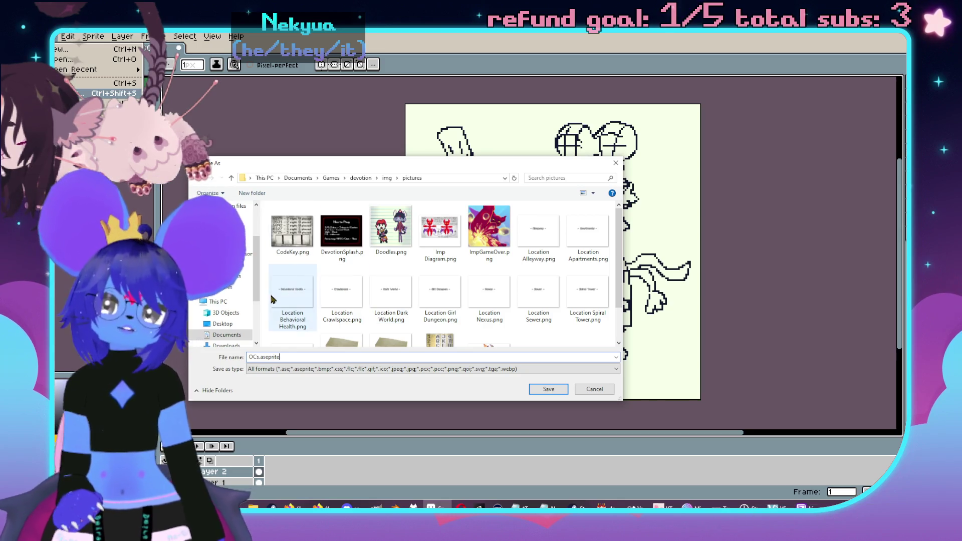
{"action": "scroll", "coordinate": [226, 301], "scroll_direction": "down", "scroll_amount": 2}
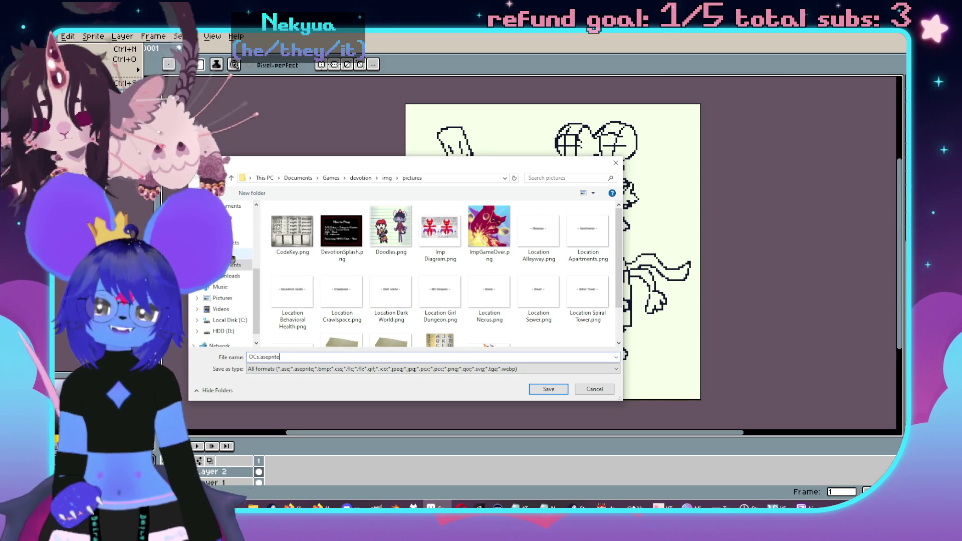
{"action": "left_click", "coordinate": [232, 259]}
{"action": "scroll", "coordinate": [520, 233], "scroll_direction": "down", "scroll_amount": 1}
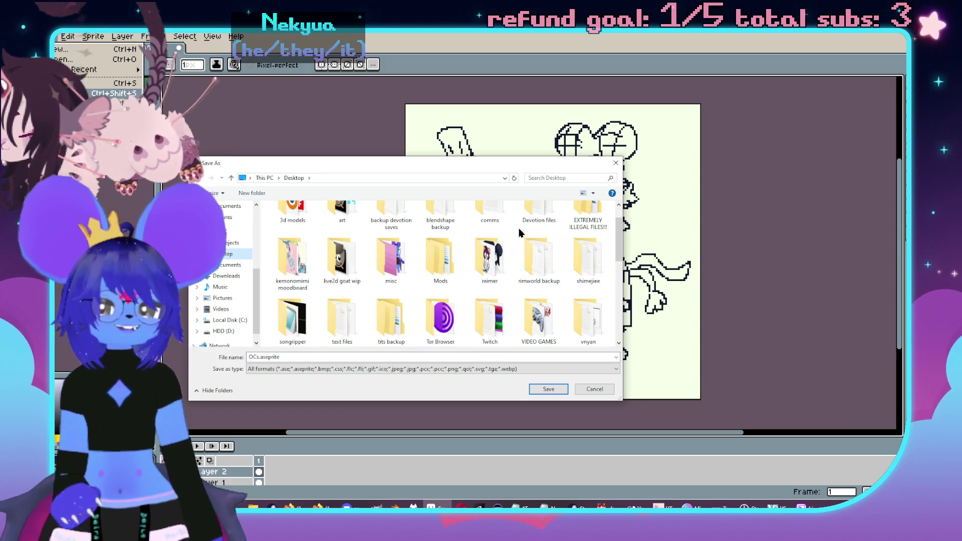
{"action": "scroll", "coordinate": [519, 233], "scroll_direction": "down", "scroll_amount": 3}
{"action": "double_click", "coordinate": [391, 235]}
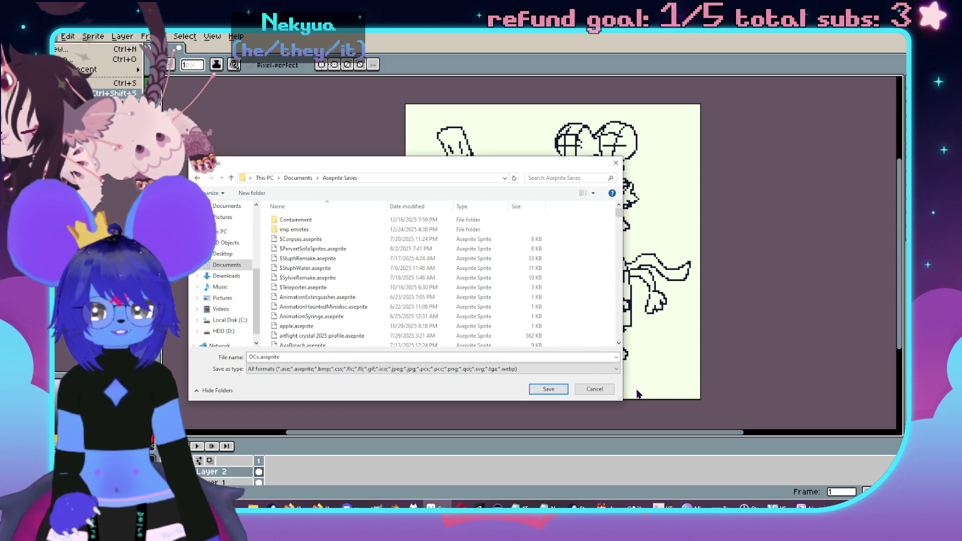
{"action": "left_click", "coordinate": [549, 388]}
- Recentre the sprite, save it again, and switch back to RPG Maker
{"action": "left_click_drag", "start_coordinate": [657, 299], "coordinate": [607, 307]}
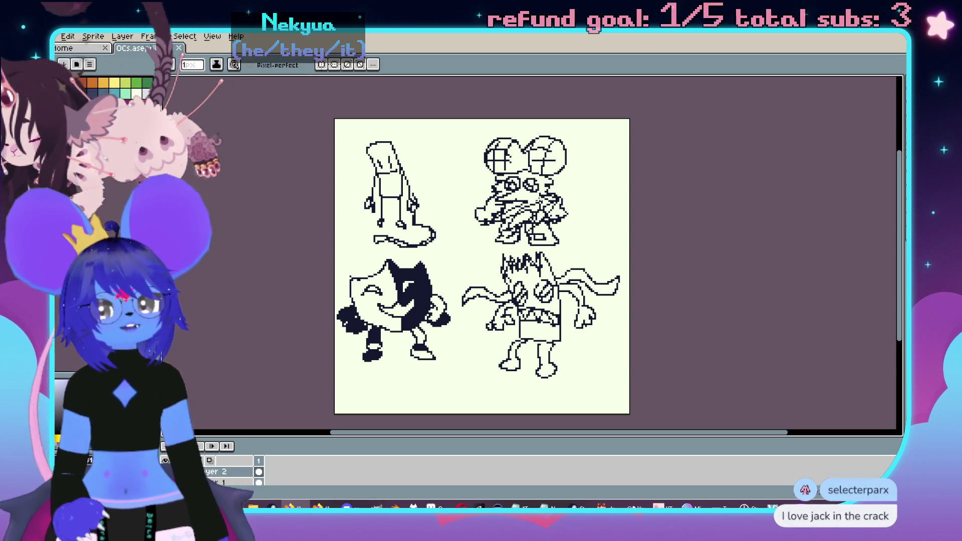
{"action": "key", "text": "ctrl+s"}
{"action": "key", "text": "alt+Tab"}
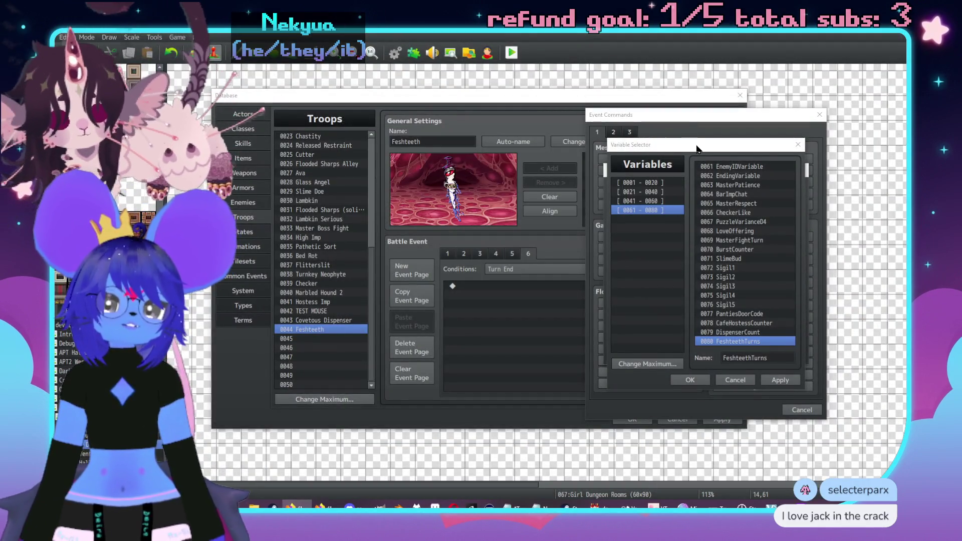
- Choose variable 0080 FeshteethTurns and add the += 1 Control Variables command to page 6
{"action": "left_click_drag", "start_coordinate": [696, 149], "coordinate": [654, 129]}
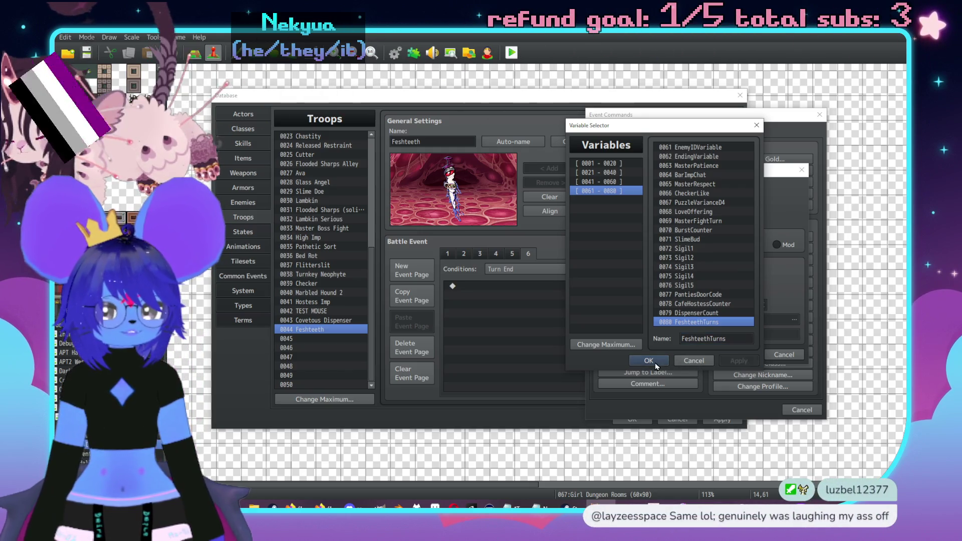
{"action": "key", "text": "Return"}
{"action": "left_click", "coordinate": [734, 355]}
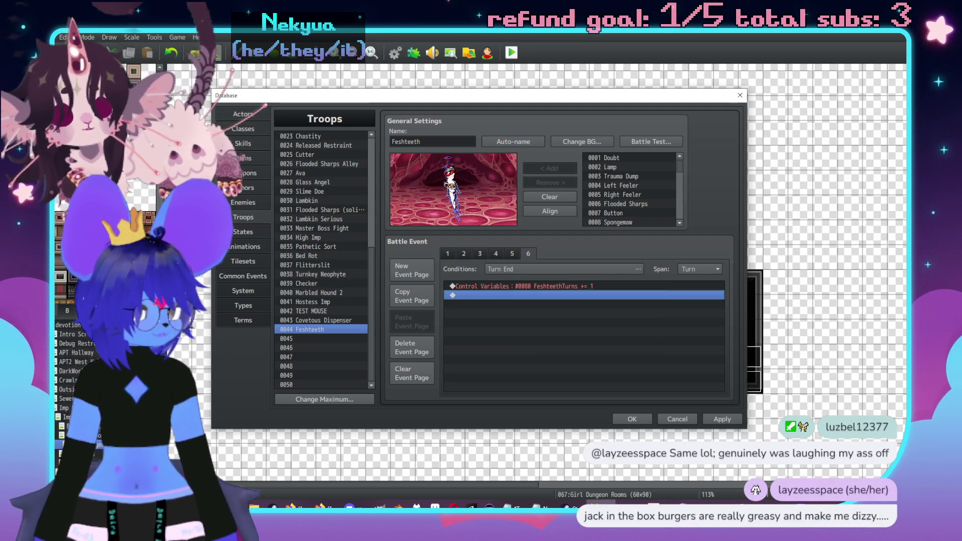
{"action": "key", "text": "alt+Tab"}
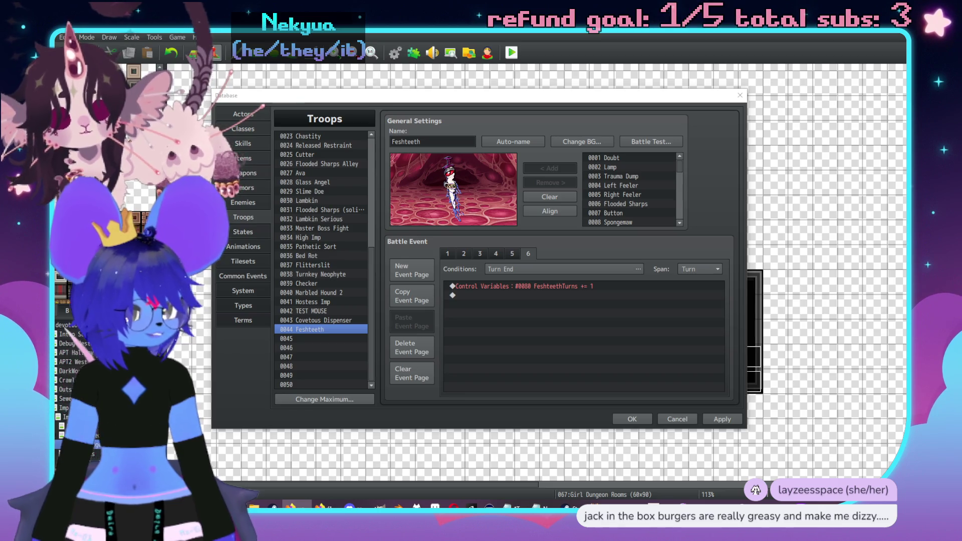
{"action": "key", "text": "alt+Tab"}
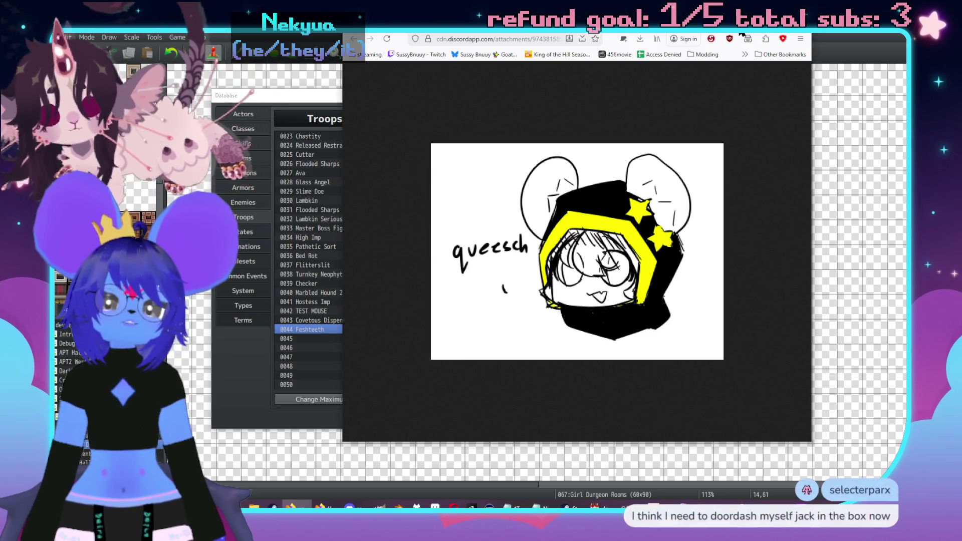
{"action": "left_click_drag", "start_coordinate": [742, 34], "coordinate": [740, 40]}
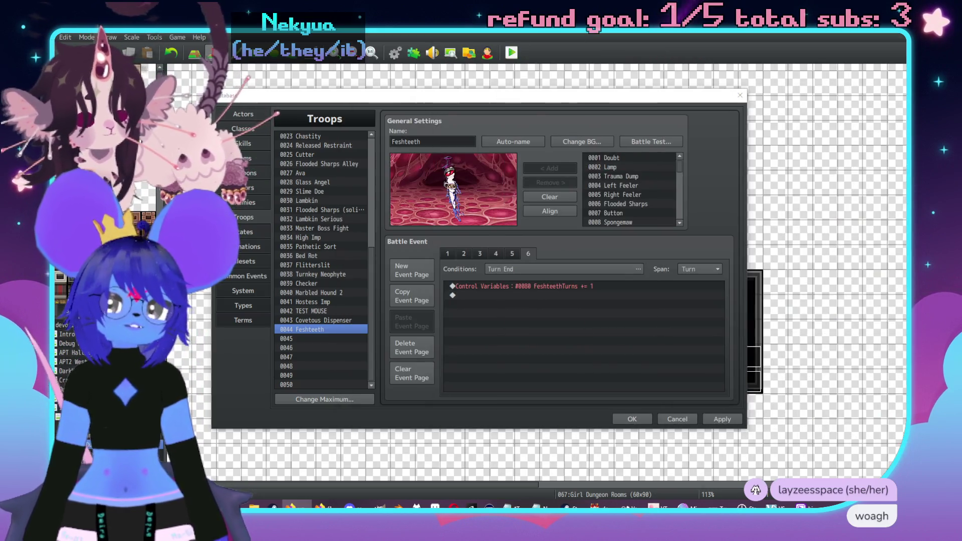
{"action": "left_click", "coordinate": [734, 37]}
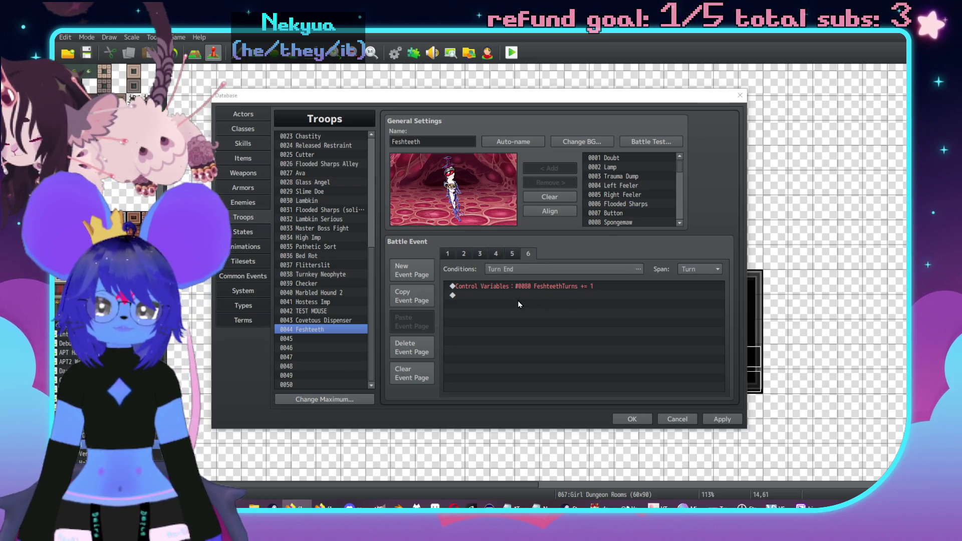
- Add a new page 7 triggered on Turn 1+1X
{"action": "left_click", "coordinate": [411, 270]}
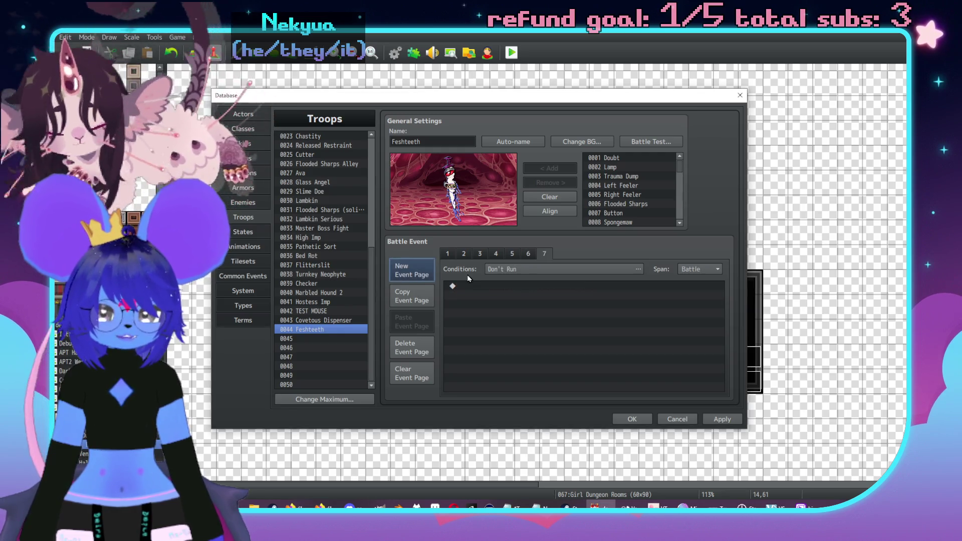
{"action": "left_click", "coordinate": [513, 269]}
{"action": "left_click", "coordinate": [459, 299]}
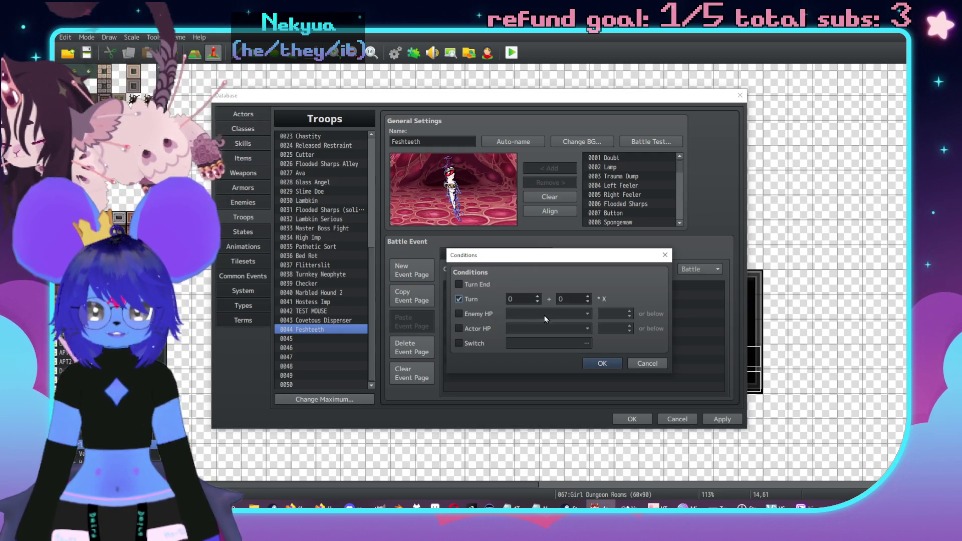
{"action": "type", "text": "1"}
{"action": "key", "text": "Tab"}
{"action": "type", "text": "1"}
{"action": "left_click", "coordinate": [603, 365]}
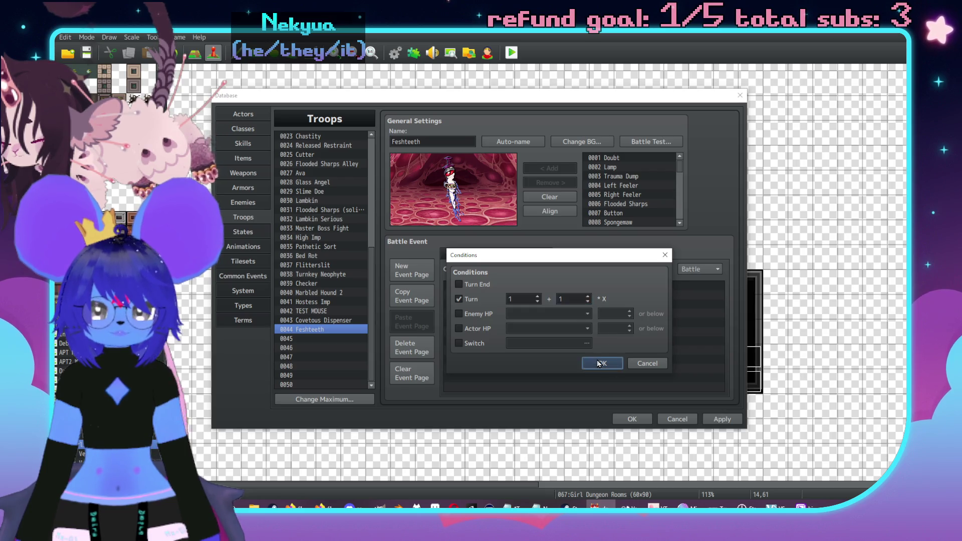
- Insert a Conditional Branch testing FeshteethTurns = 1
{"action": "double_click", "coordinate": [474, 288]}
{"action": "left_click", "coordinate": [506, 259]}
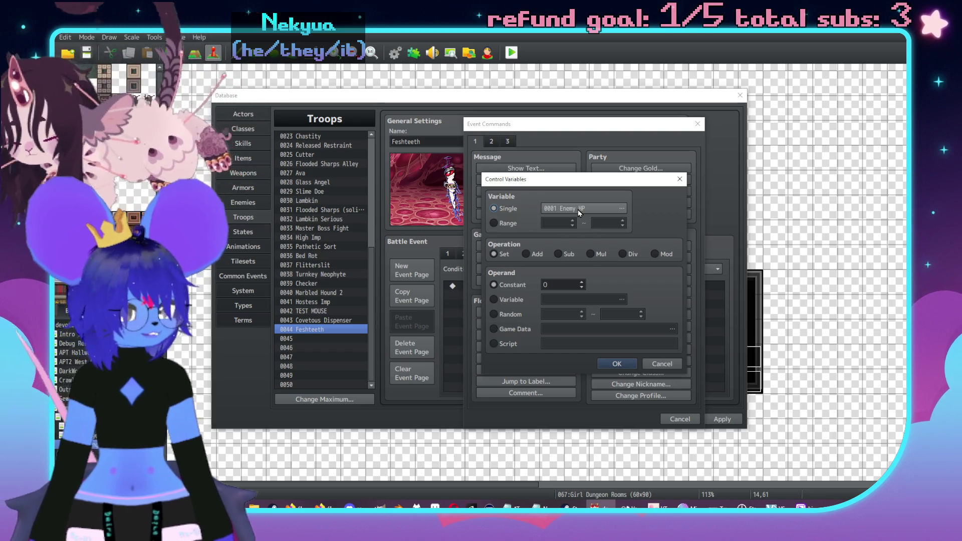
{"action": "left_click", "coordinate": [661, 364]}
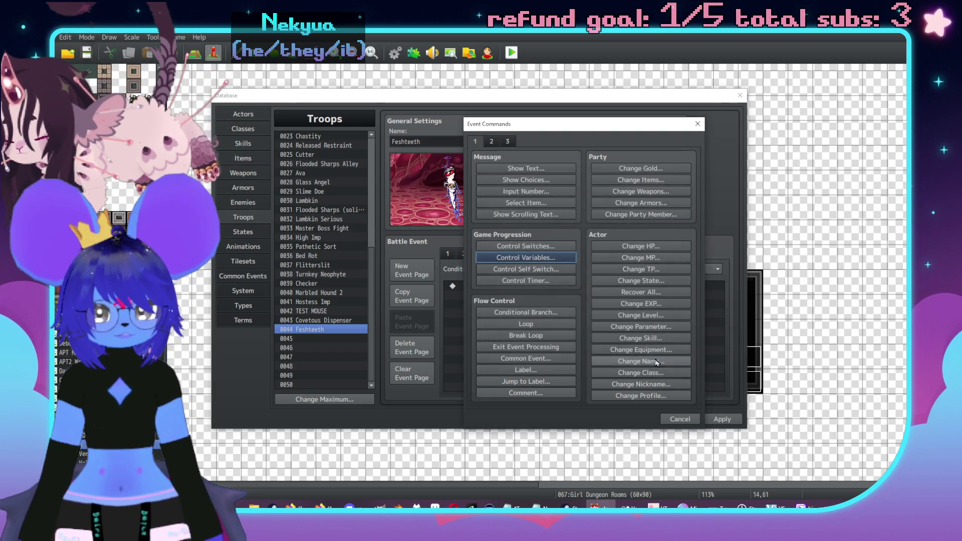
{"action": "left_click", "coordinate": [526, 312]}
{"action": "left_click", "coordinate": [503, 236]}
{"action": "left_click", "coordinate": [580, 236]}
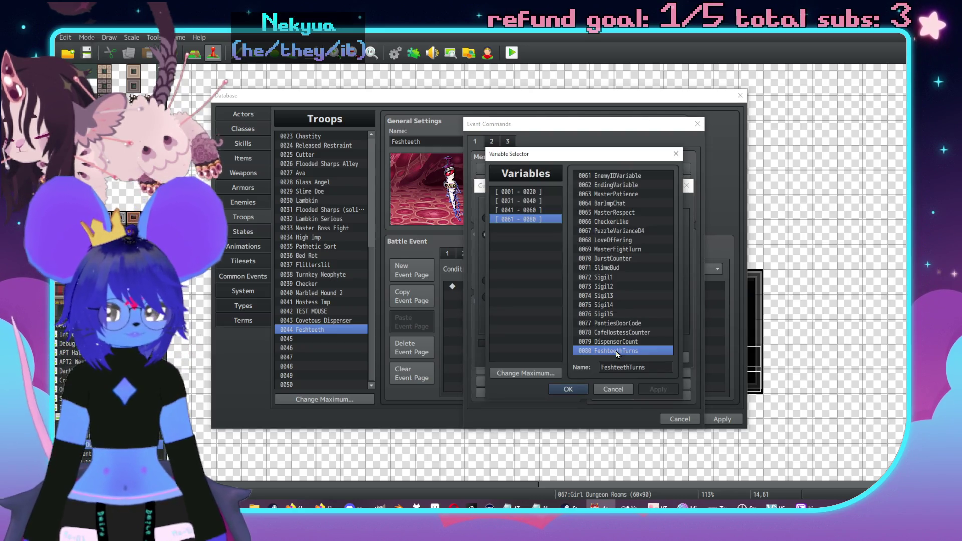
{"action": "double_click", "coordinate": [615, 350]}
{"action": "left_click", "coordinate": [601, 249]}
{"action": "type", "text": "1"}
{"action": "left_click", "coordinate": [623, 355]}
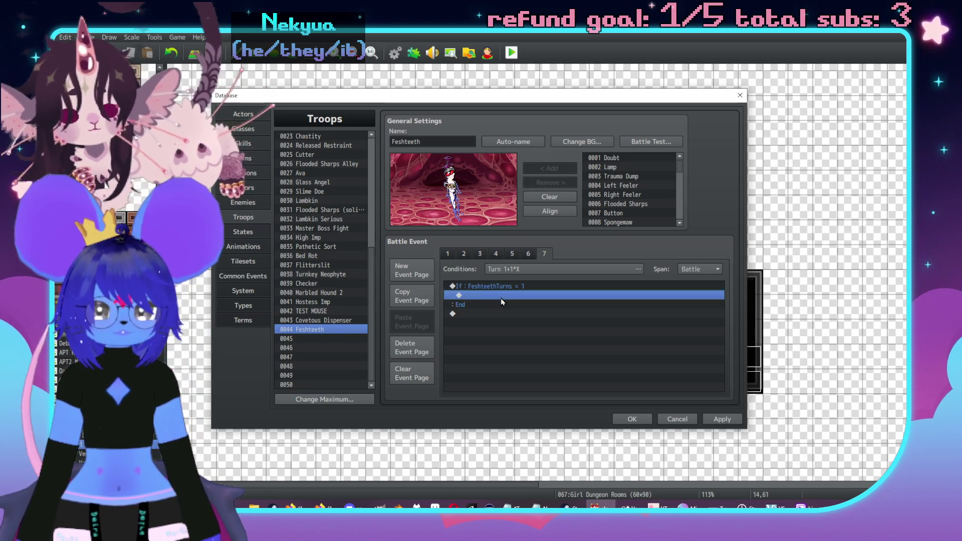
- Inside the branch, call the common events Feshteeth Talk and Reset Talk
{"action": "double_click", "coordinate": [535, 299]}
{"action": "left_click_drag", "start_coordinate": [574, 126], "coordinate": [657, 118]}
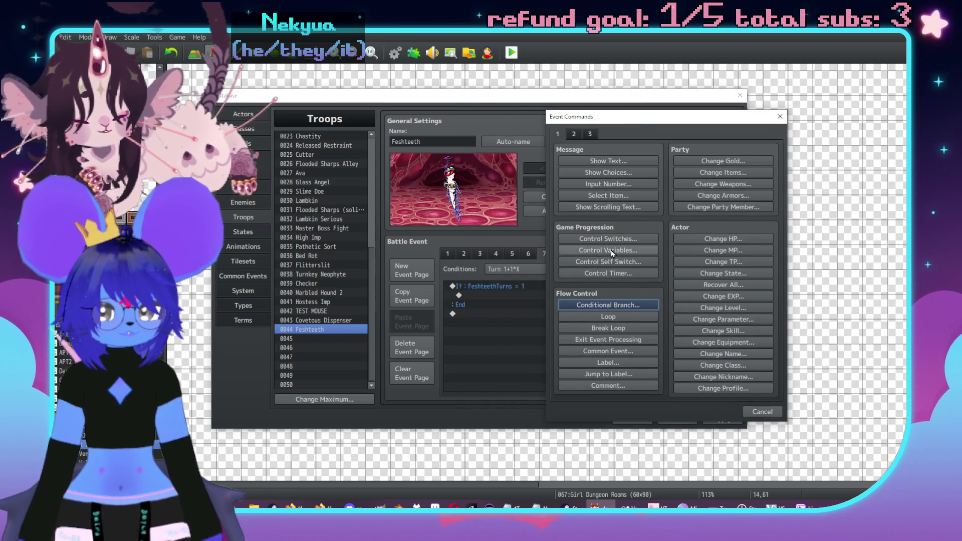
{"action": "left_click", "coordinate": [608, 351]}
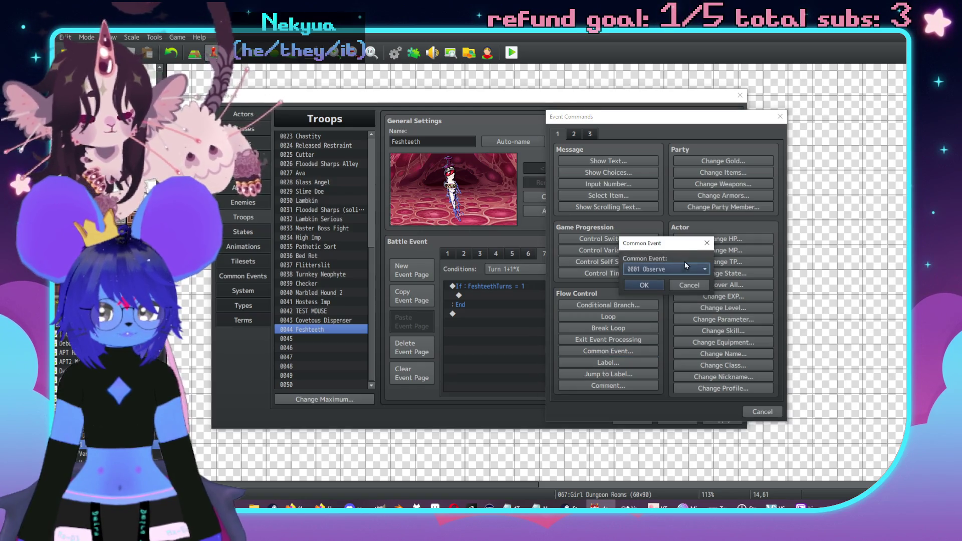
{"action": "left_click", "coordinate": [684, 257]}
{"action": "left_click_drag", "start_coordinate": [729, 287], "coordinate": [722, 490]}
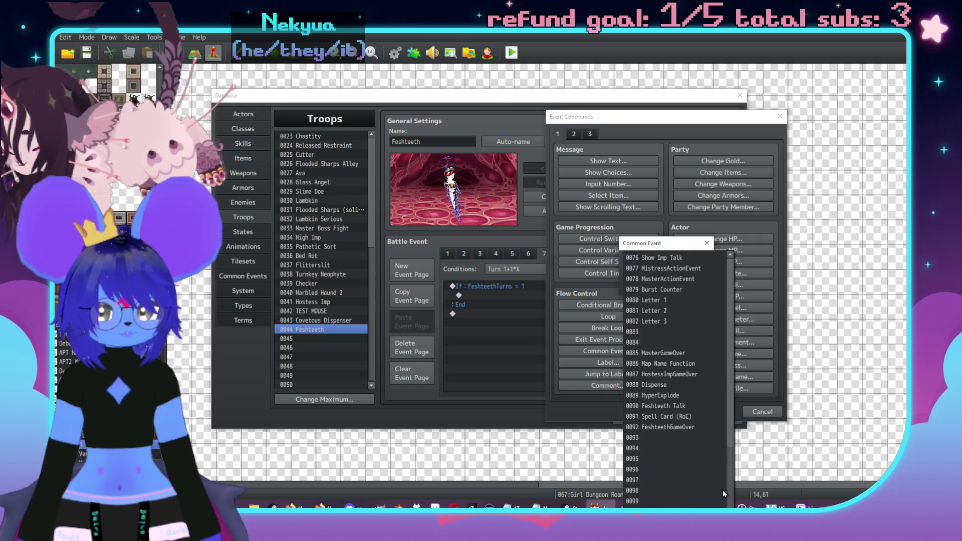
{"action": "left_click", "coordinate": [661, 406]}
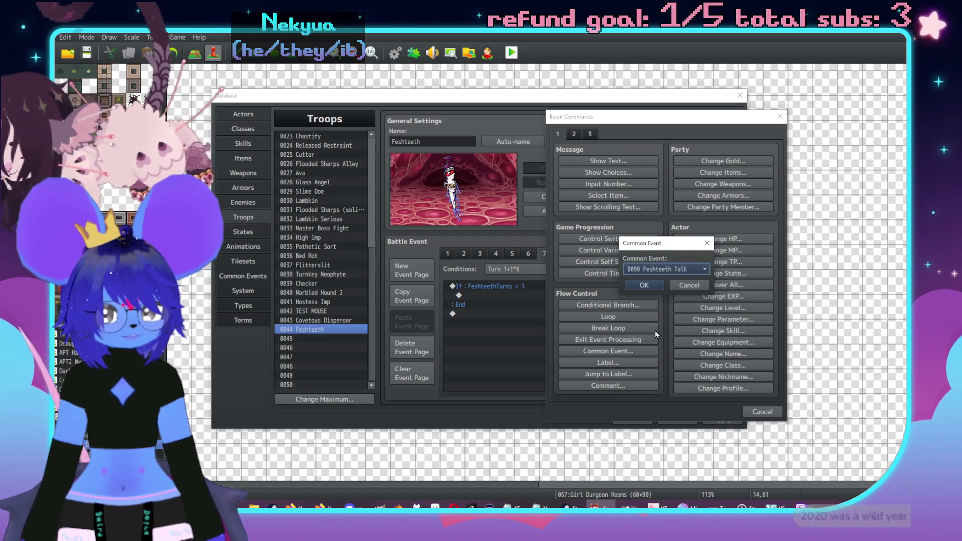
{"action": "left_click", "coordinate": [644, 284]}
{"action": "double_click", "coordinate": [560, 305]}
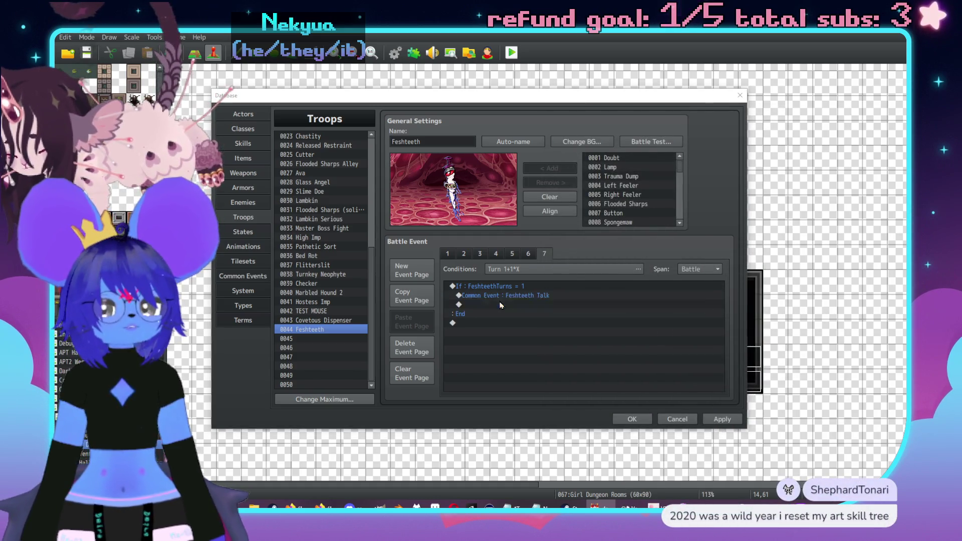
{"action": "left_click", "coordinate": [541, 358]}
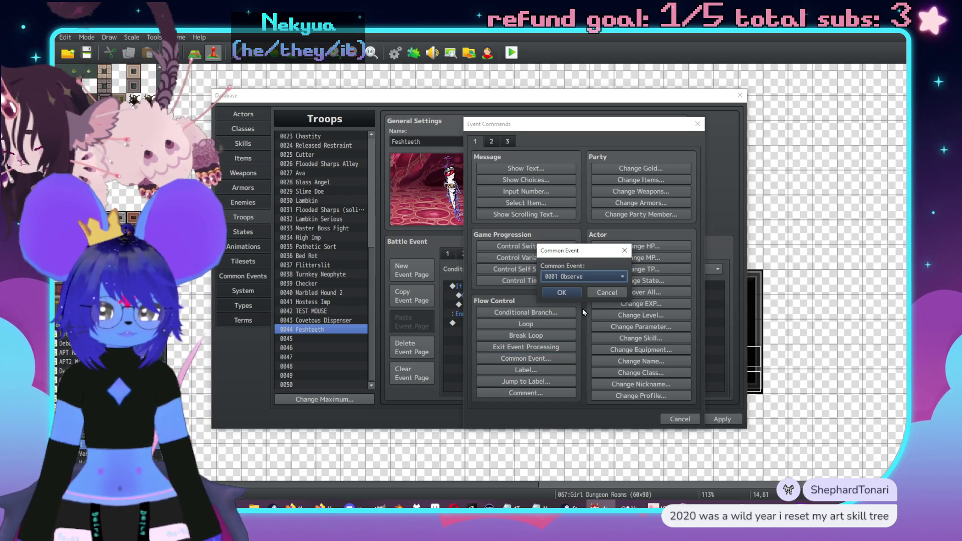
{"action": "left_click", "coordinate": [583, 279]}
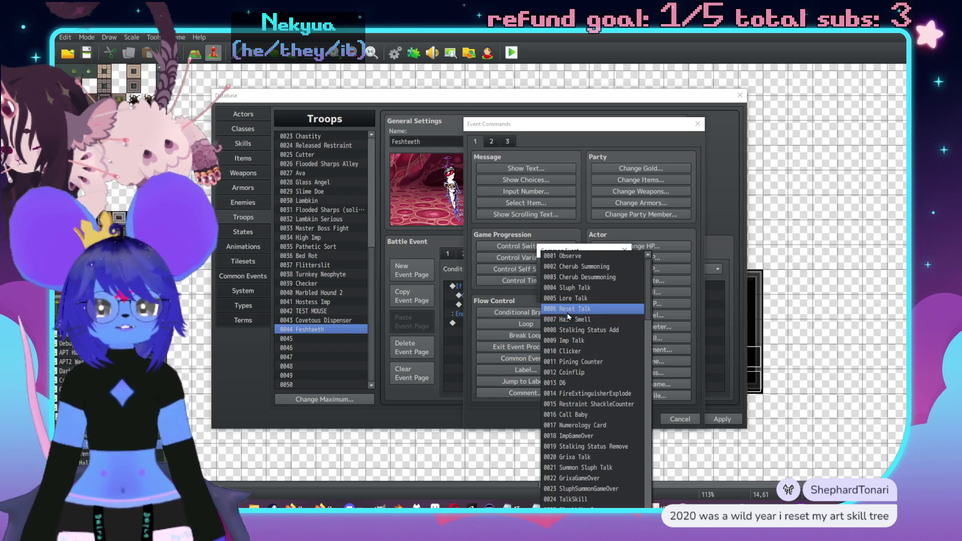
{"action": "left_click", "coordinate": [569, 309]}
{"action": "left_click", "coordinate": [561, 295]}
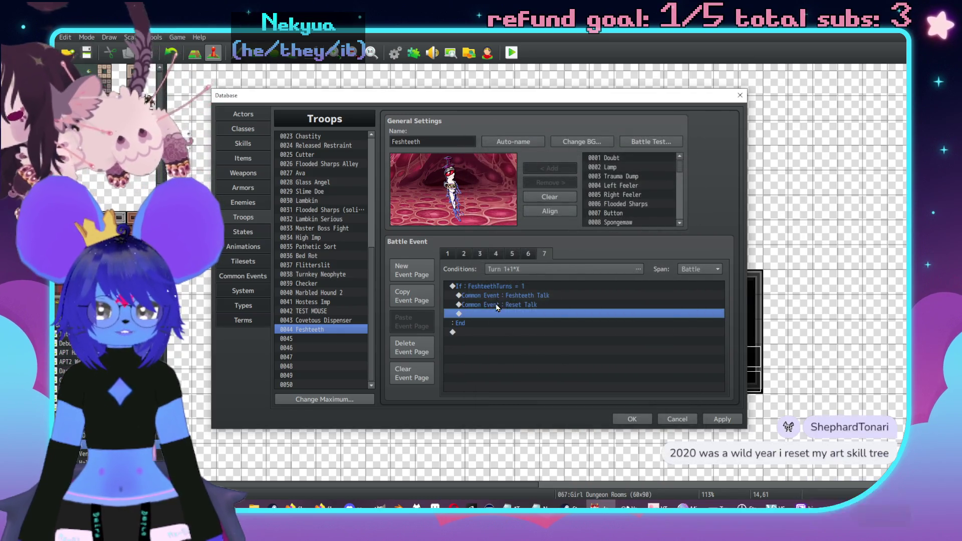
- Set the page span to Turn
{"action": "double_click", "coordinate": [497, 313]}
{"action": "left_click_drag", "start_coordinate": [540, 127], "coordinate": [651, 128]}
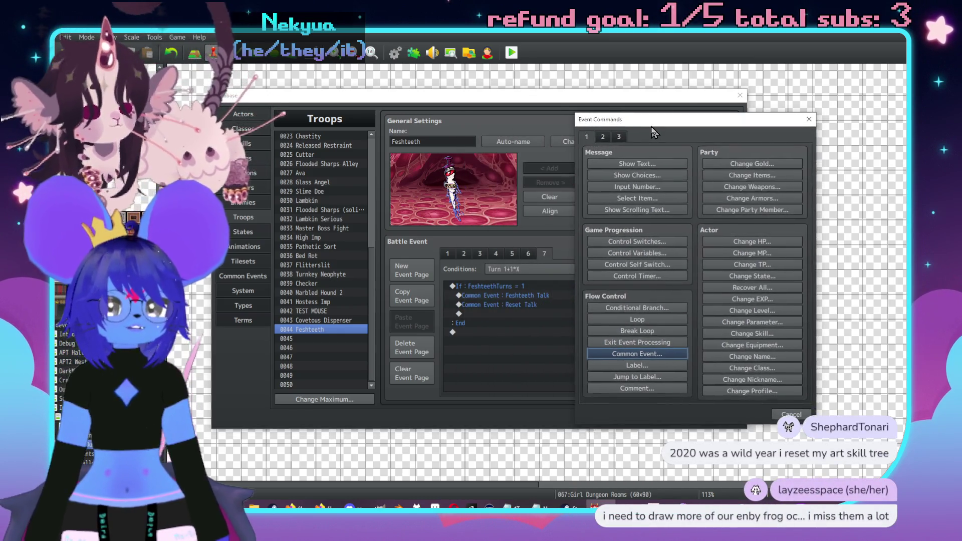
{"action": "left_click", "coordinate": [792, 414]}
{"action": "left_click", "coordinate": [700, 269]}
{"action": "left_click", "coordinate": [696, 283]}
- Back out of an unwanted text message command and close the database keeping changes
{"action": "left_click", "coordinate": [502, 304]}
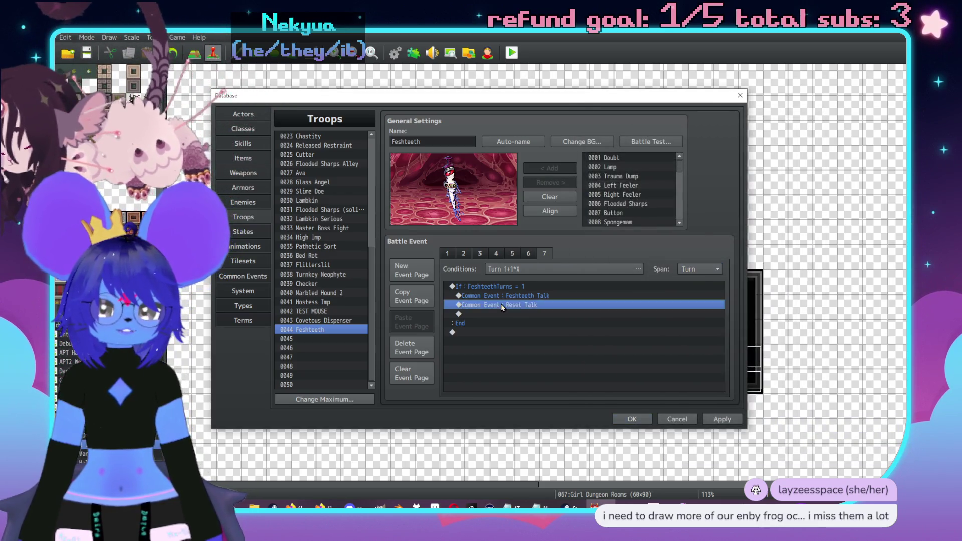
{"action": "double_click", "coordinate": [501, 313]}
{"action": "left_click_drag", "start_coordinate": [506, 117], "coordinate": [599, 116]}
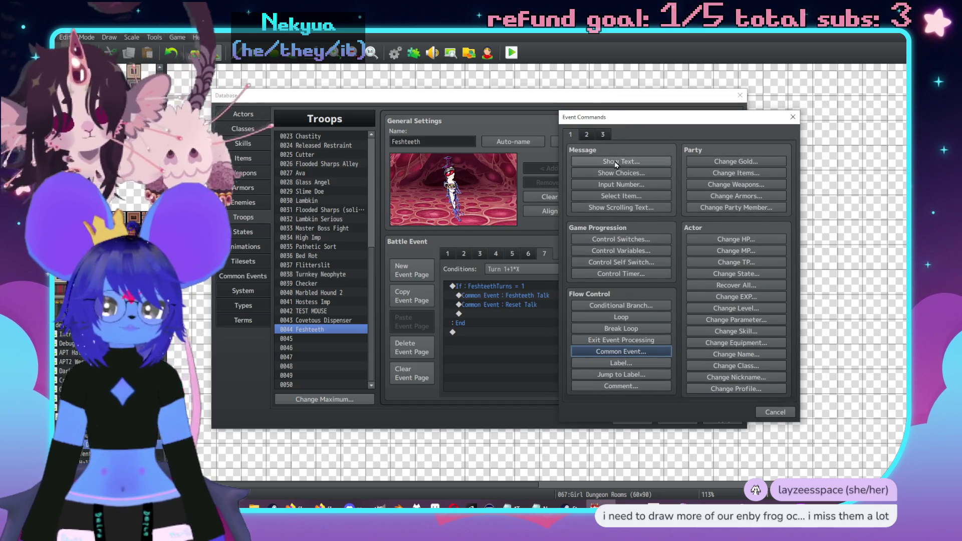
{"action": "left_click", "coordinate": [615, 165]}
{"action": "left_click", "coordinate": [729, 323]}
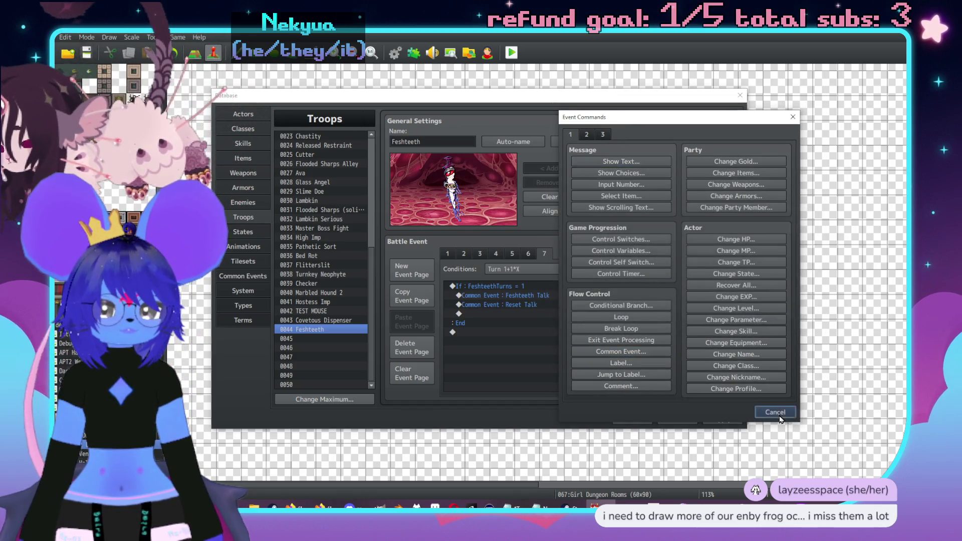
{"action": "left_click", "coordinate": [779, 414]}
{"action": "left_click", "coordinate": [636, 421]}
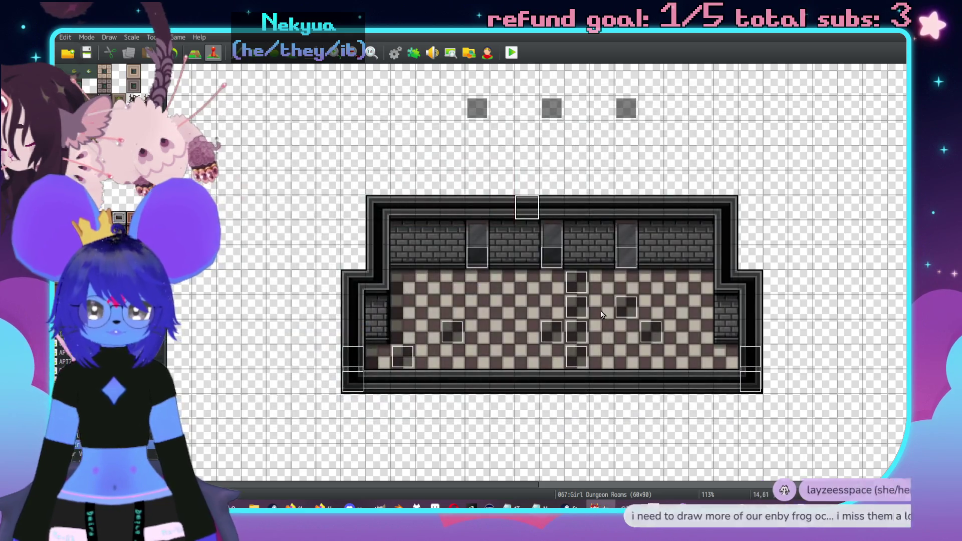
- Skip past the Light event, open the Feshteeth map event, and review pages 3 and 4
{"action": "double_click", "coordinate": [651, 332]}
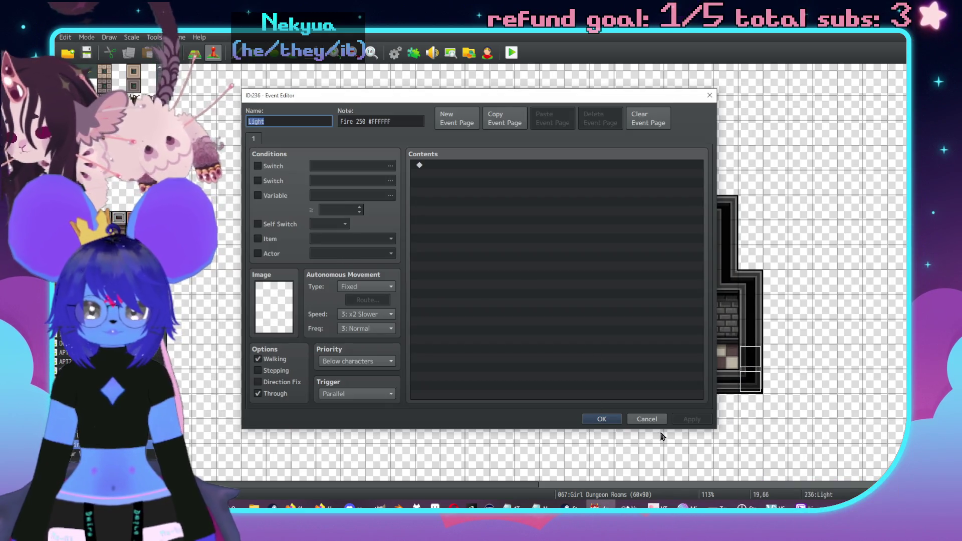
{"action": "left_click", "coordinate": [656, 420]}
{"action": "double_click", "coordinate": [627, 307]}
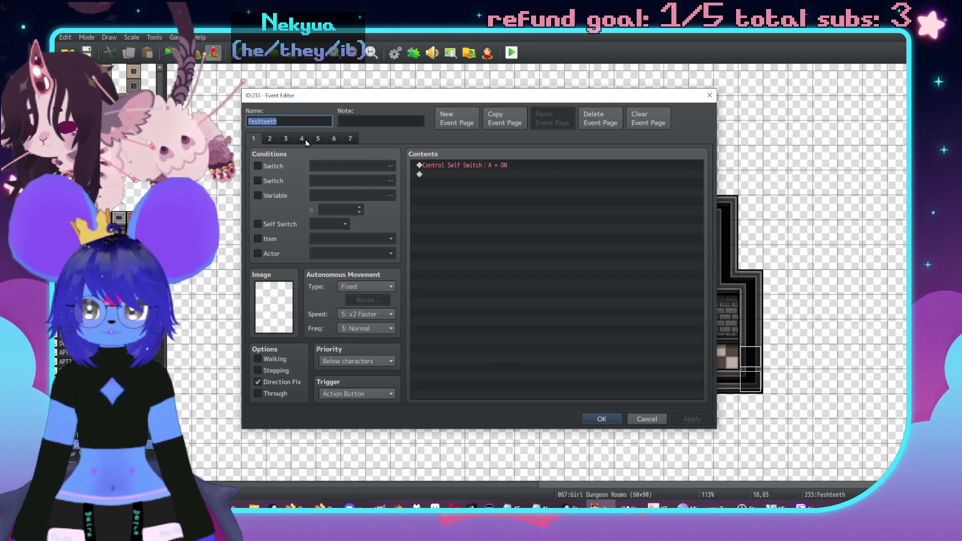
{"action": "left_click", "coordinate": [303, 139]}
{"action": "left_click", "coordinate": [285, 139]}
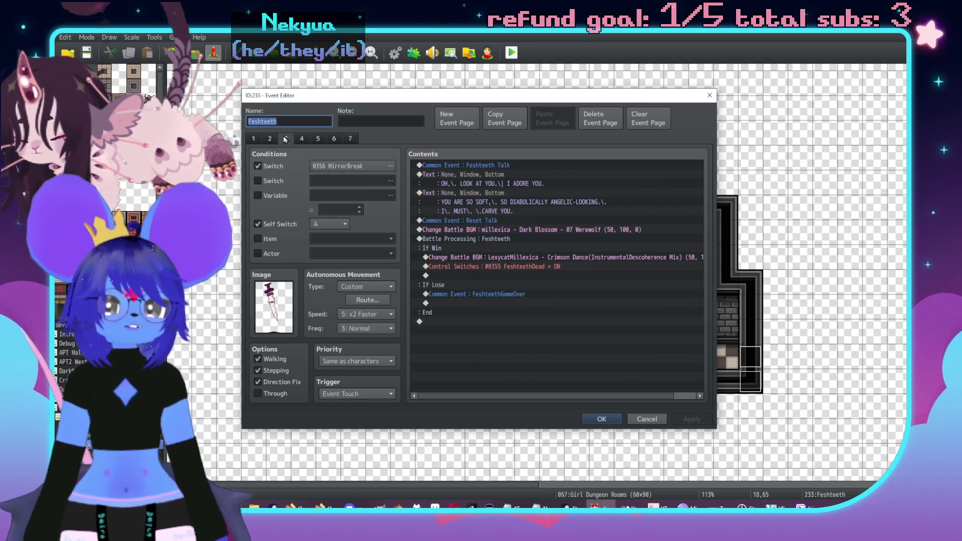
{"action": "left_click", "coordinate": [301, 139]}
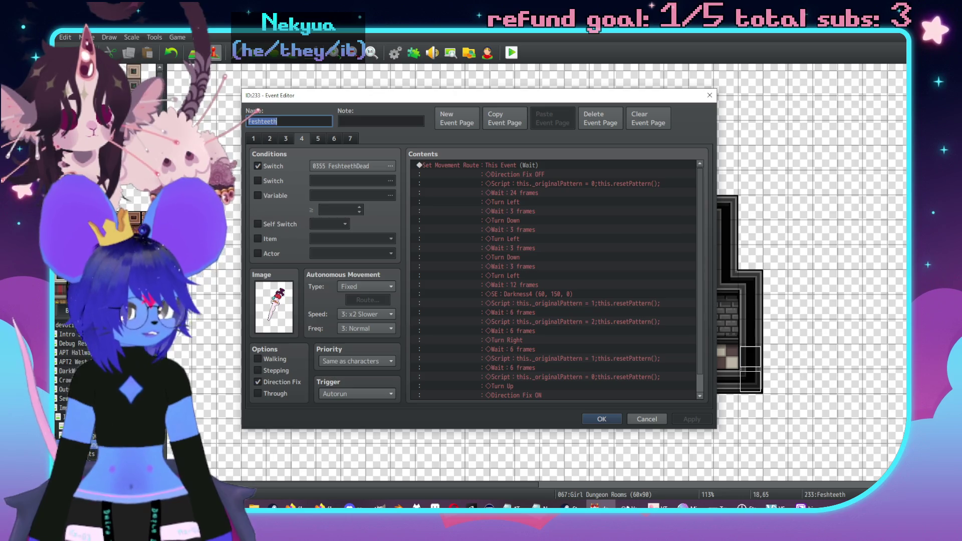
- Switch away from the event editor and launch File Explorer with Win+E
{"action": "key", "text": "alt+Tab"}
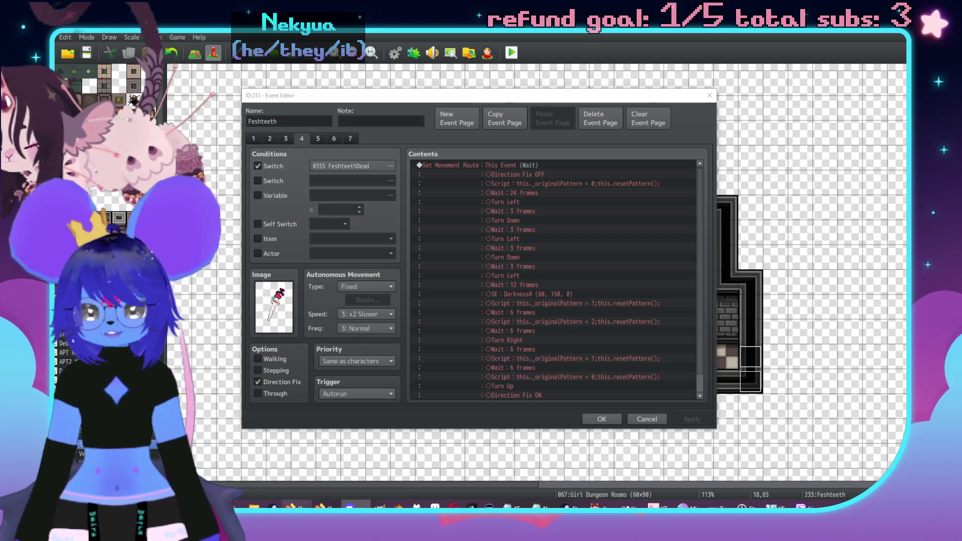
{"action": "key", "text": "super+e"}
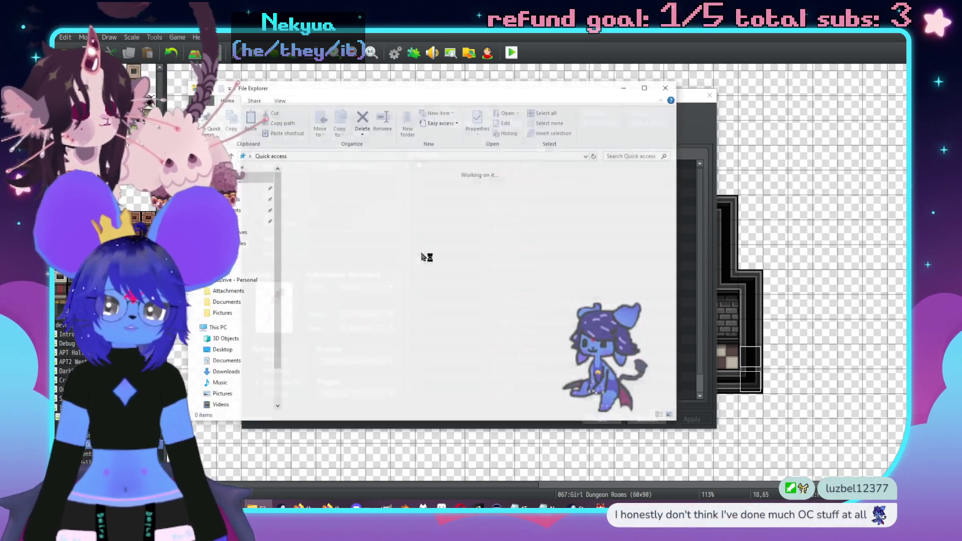
- Browse from the Desktop into the Documents > Aseprite Saves folder
{"action": "double_click", "coordinate": [341, 206]}
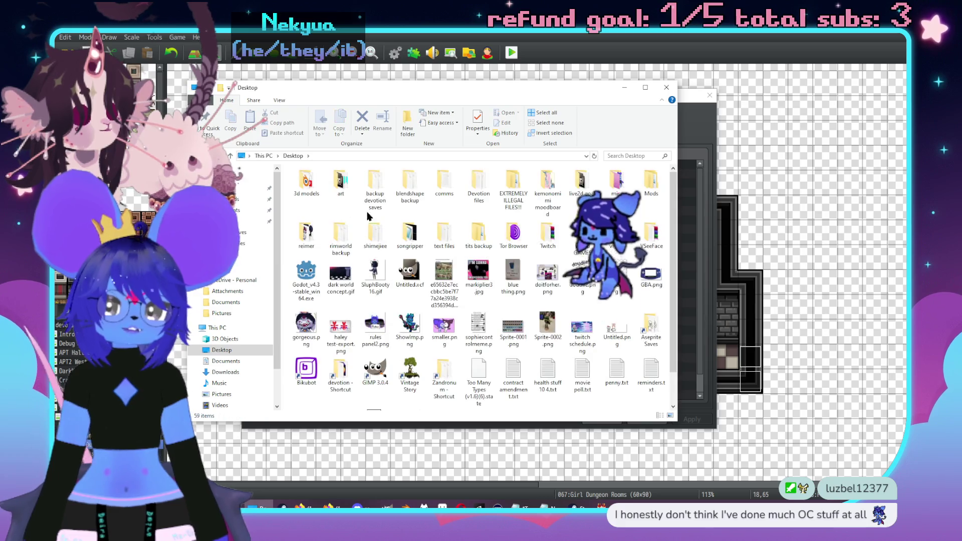
{"action": "double_click", "coordinate": [342, 186]}
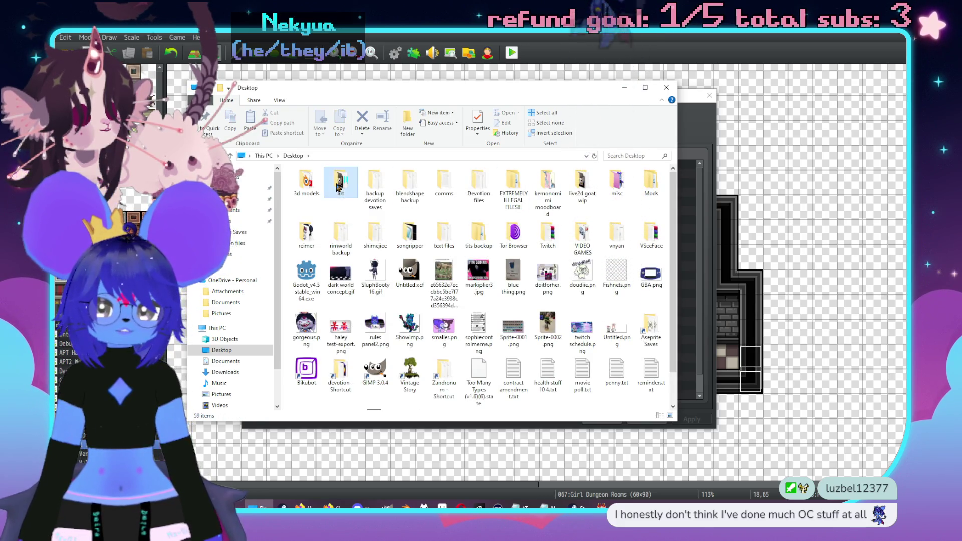
{"action": "key", "text": "alt+Left"}
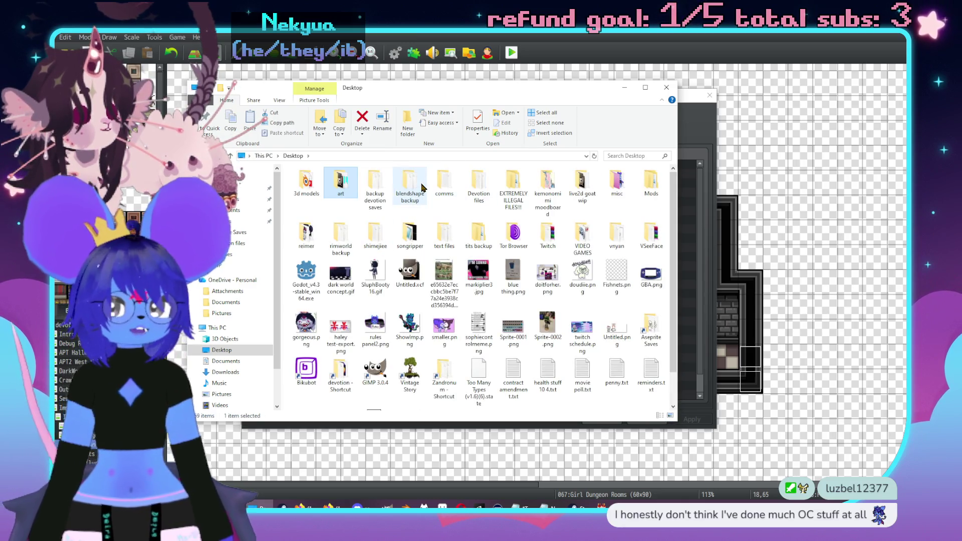
{"action": "double_click", "coordinate": [648, 319]}
{"action": "scroll", "coordinate": [511, 232], "scroll_direction": "down", "scroll_amount": 5}
- Scroll down the Aseprite Saves folder and open SluphRemake.aseprite in Aseprite
{"action": "left_click", "coordinate": [298, 486]}
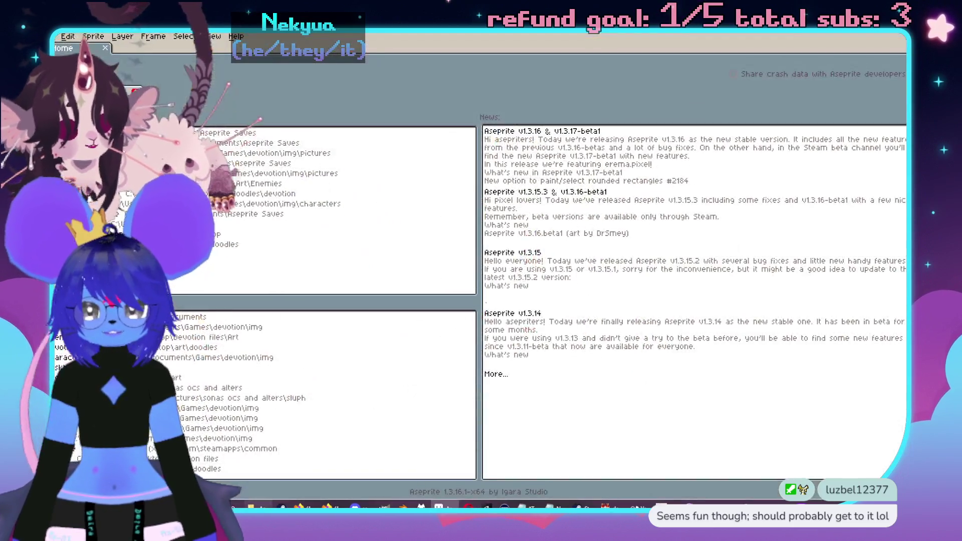
{"action": "left_click", "coordinate": [508, 270]}
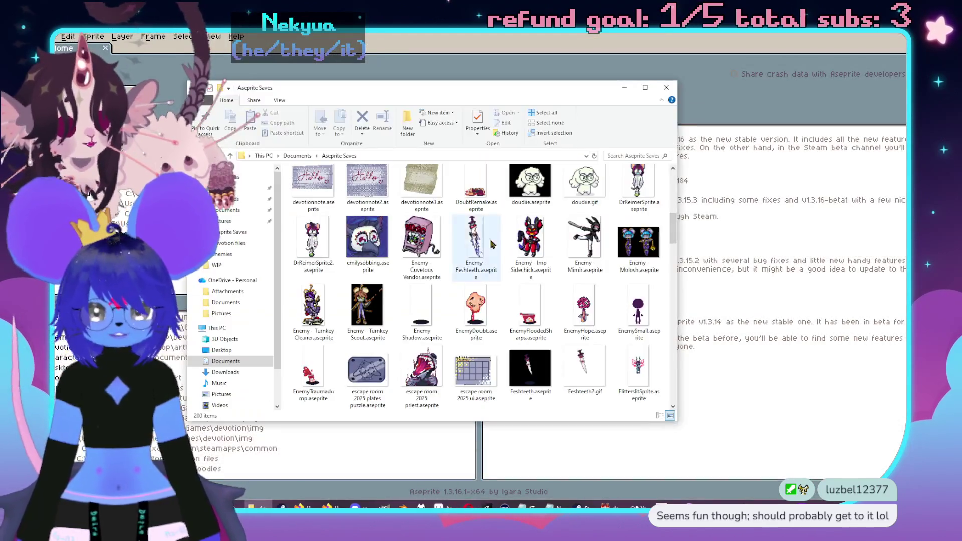
{"action": "scroll", "coordinate": [507, 271], "scroll_direction": "down", "scroll_amount": 10}
{"action": "scroll", "coordinate": [540, 346], "scroll_direction": "down", "scroll_amount": 5}
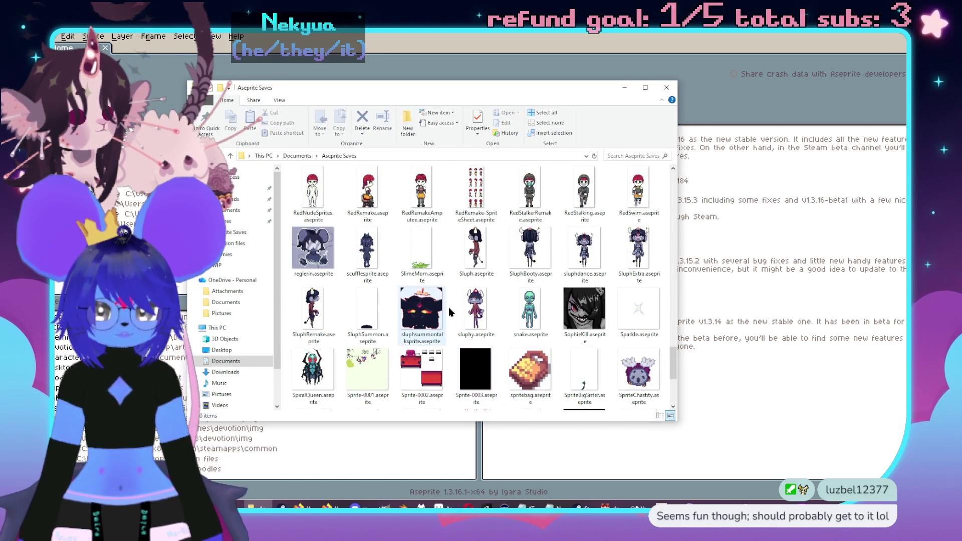
{"action": "left_click", "coordinate": [315, 318]}
{"action": "double_click", "coordinate": [314, 316]}
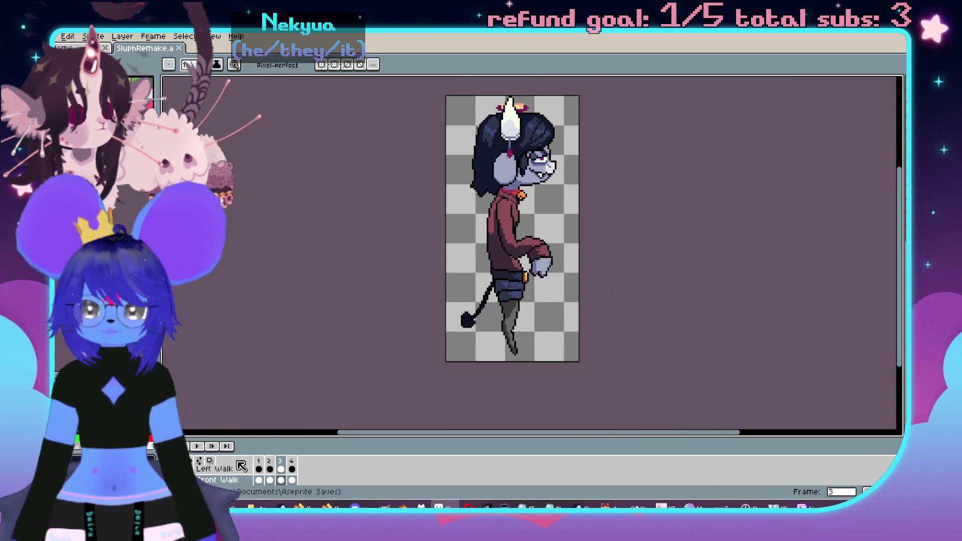
- Select the Left Walk layer and widen the canvas to 144 px
{"action": "left_click_drag", "start_coordinate": [255, 438], "coordinate": [255, 416]}
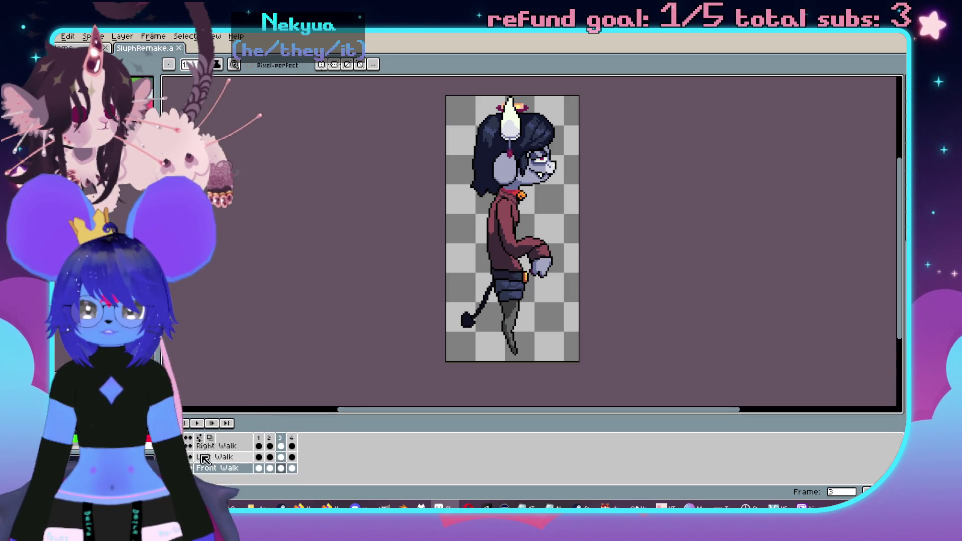
{"action": "left_click", "coordinate": [189, 457]}
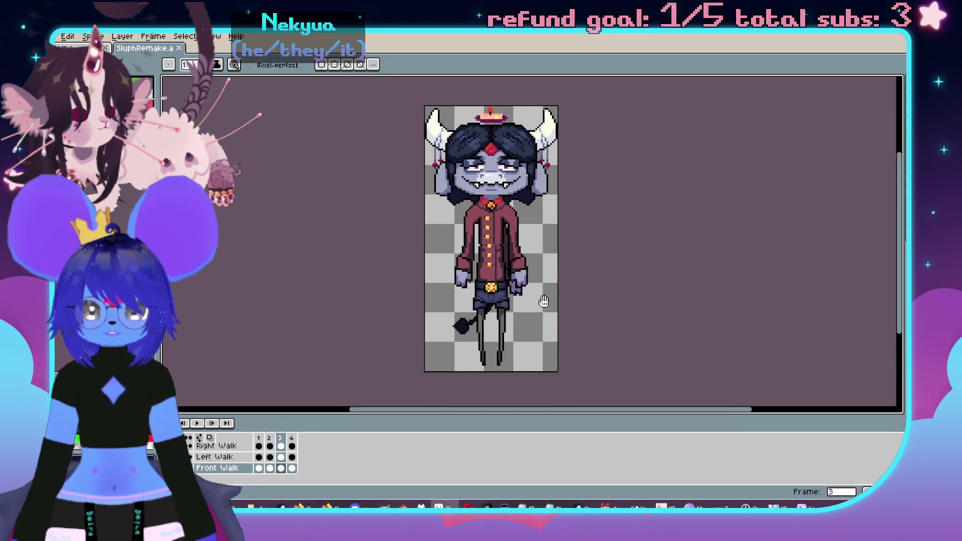
{"action": "key", "text": "ctrl+alt+c"}
{"action": "type", "text": "144"}
{"action": "left_click", "coordinate": [762, 241]}
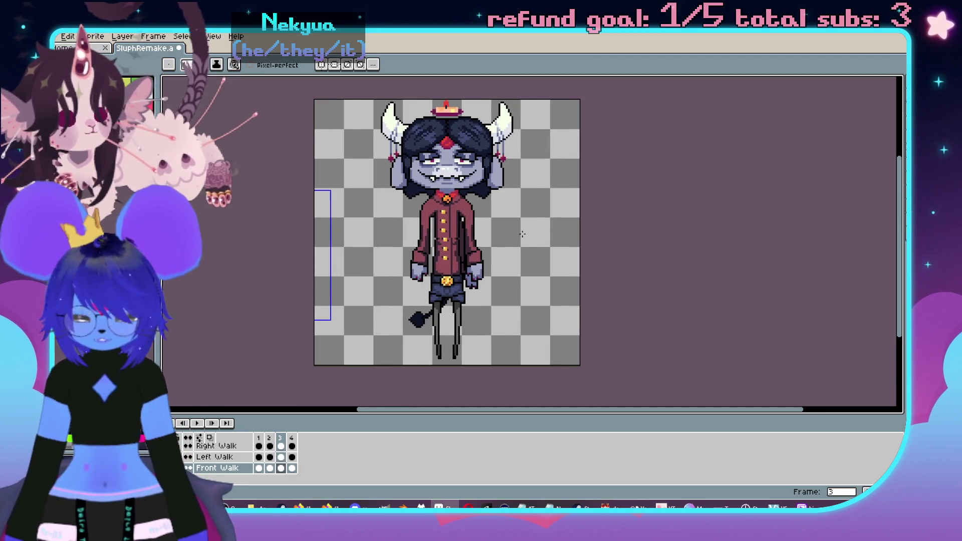
- Pencil vertical guide lines with a small tick to the right of the front-facing figure
{"action": "key", "text": "v"}
{"action": "key", "text": "b"}
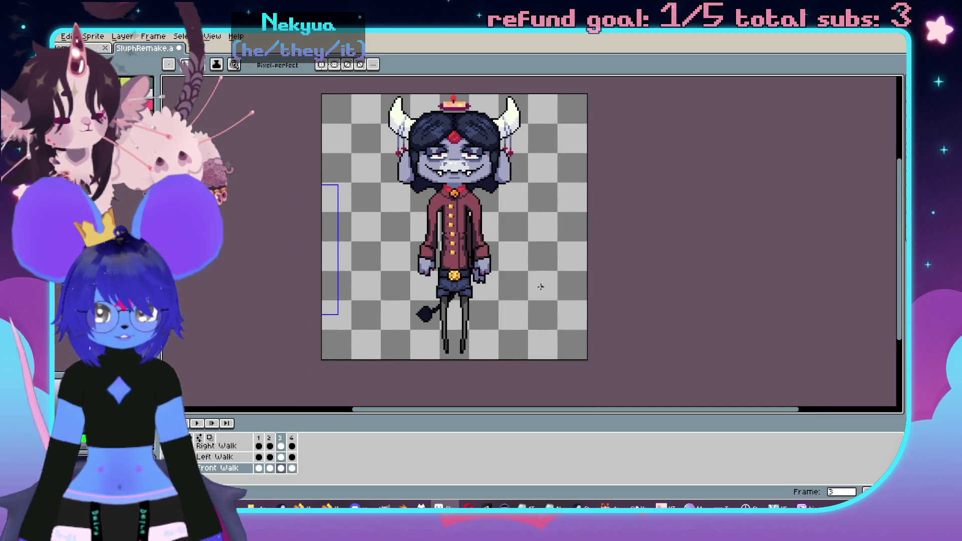
{"action": "left_click", "coordinate": [542, 346], "text": "shift"}
{"action": "left_click", "coordinate": [530, 347], "text": "shift"}
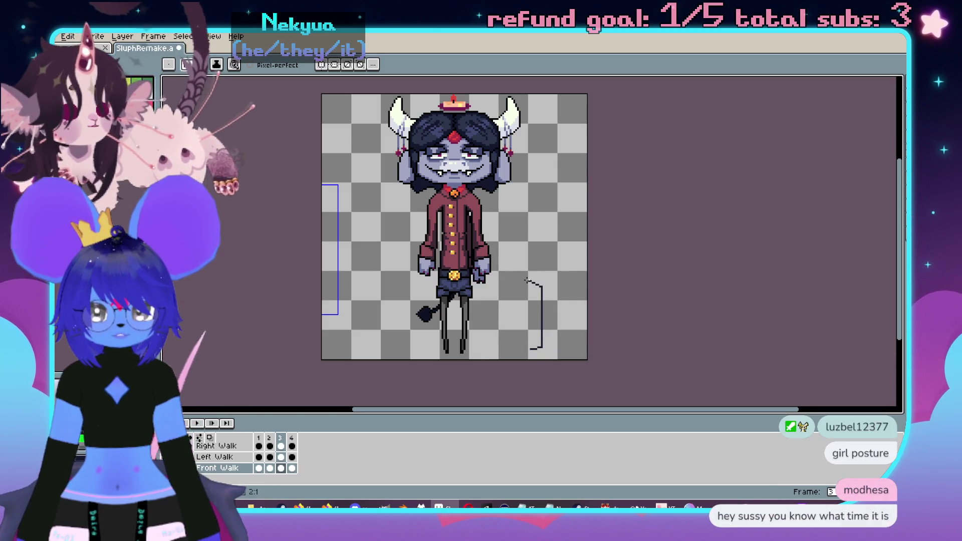
{"action": "scroll", "coordinate": [538, 255], "scroll_direction": "up", "scroll_amount": 2}
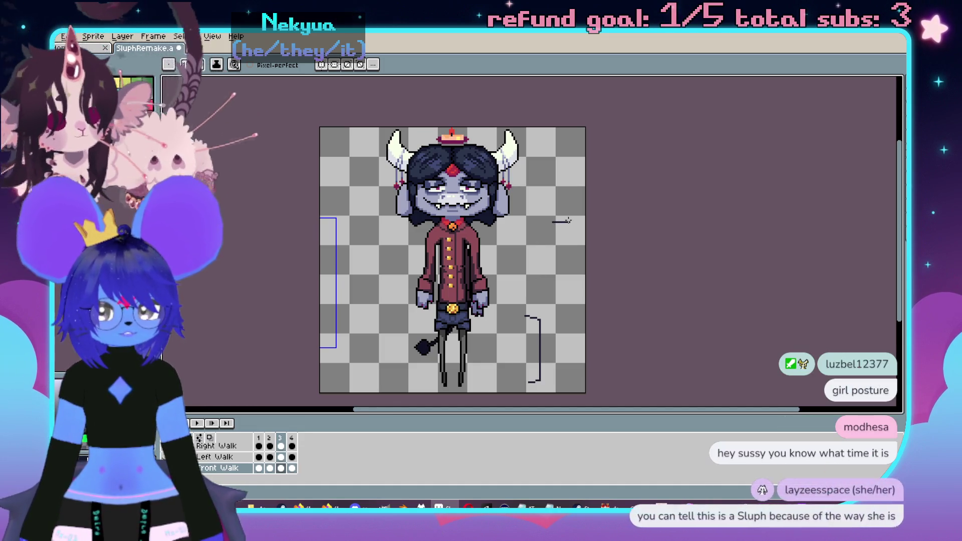
{"action": "left_click", "coordinate": [566, 309], "text": "shift"}
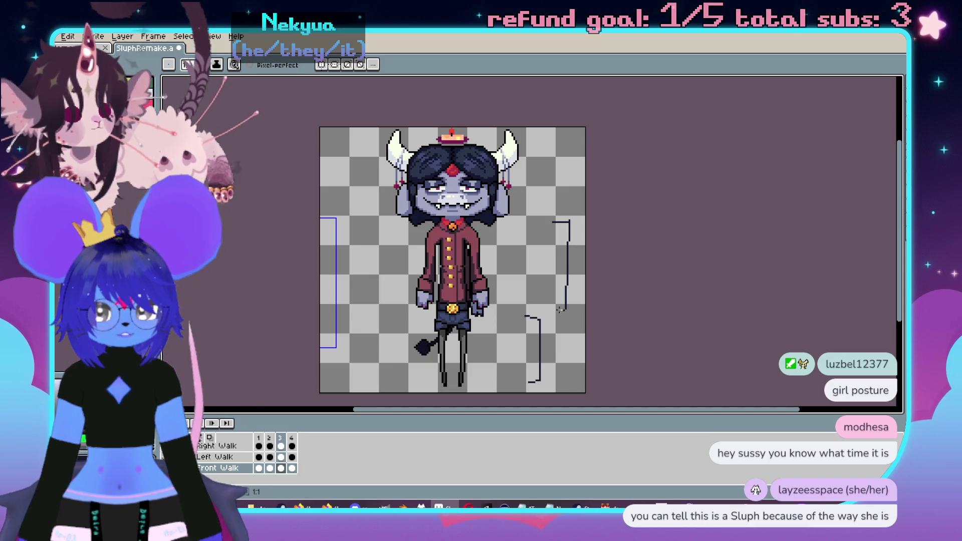
{"action": "scroll", "coordinate": [549, 154], "scroll_direction": "left", "scroll_amount": 1}
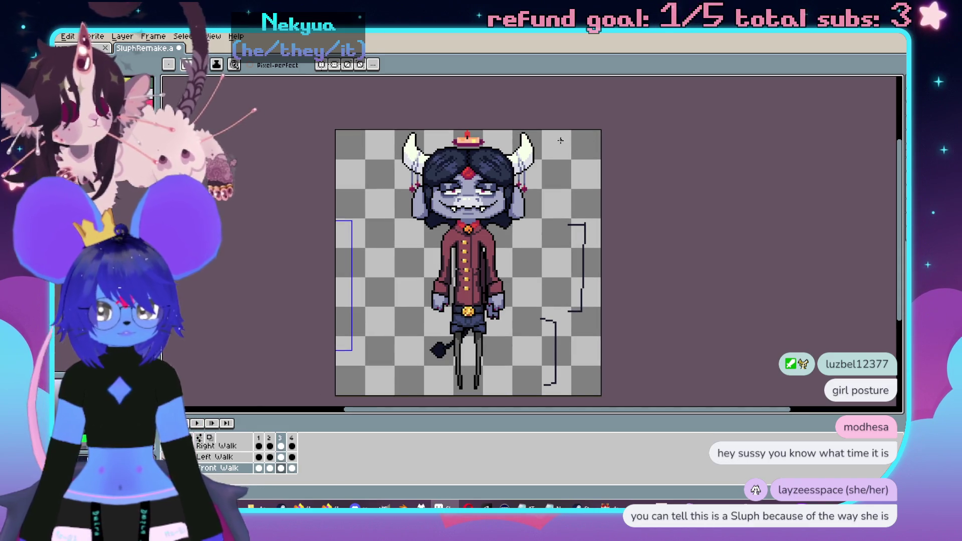
{"action": "left_click", "coordinate": [577, 212], "text": "shift"}
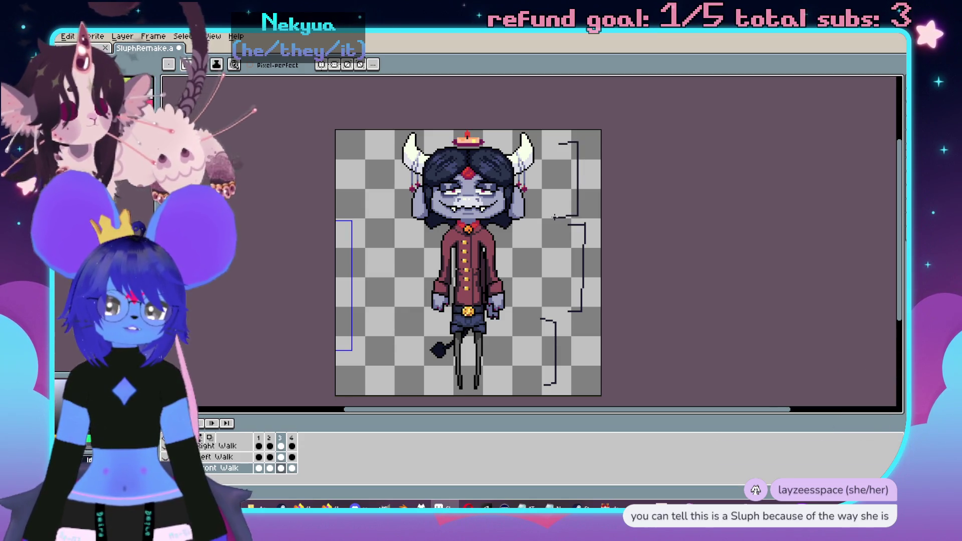
{"action": "scroll", "coordinate": [559, 215], "scroll_direction": "left", "scroll_amount": 3}
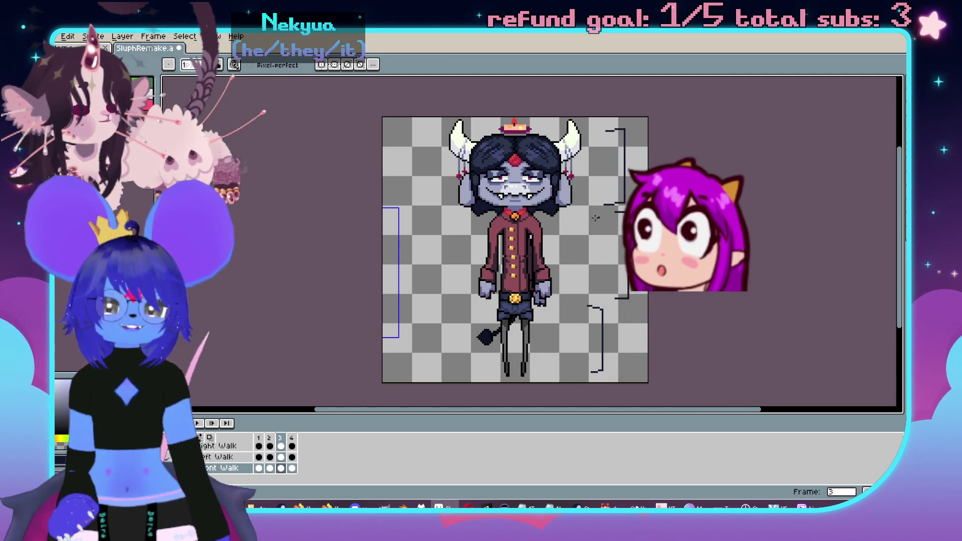
- On the Right Walk layer, pencil a curve behind the figure and a tall vertical stick line beside it
{"action": "left_click_drag", "start_coordinate": [536, 273], "coordinate": [555, 263]}
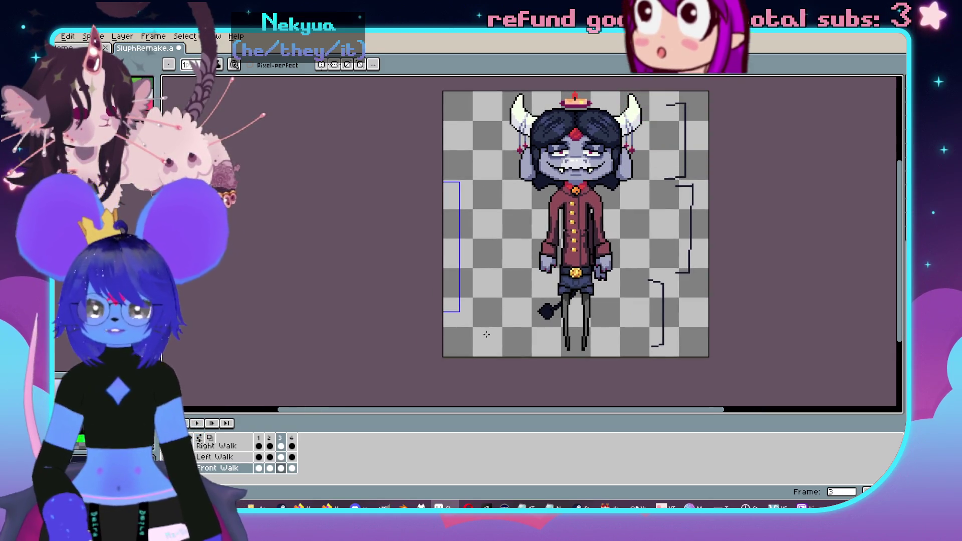
{"action": "left_click_drag", "start_coordinate": [511, 224], "coordinate": [515, 206]}
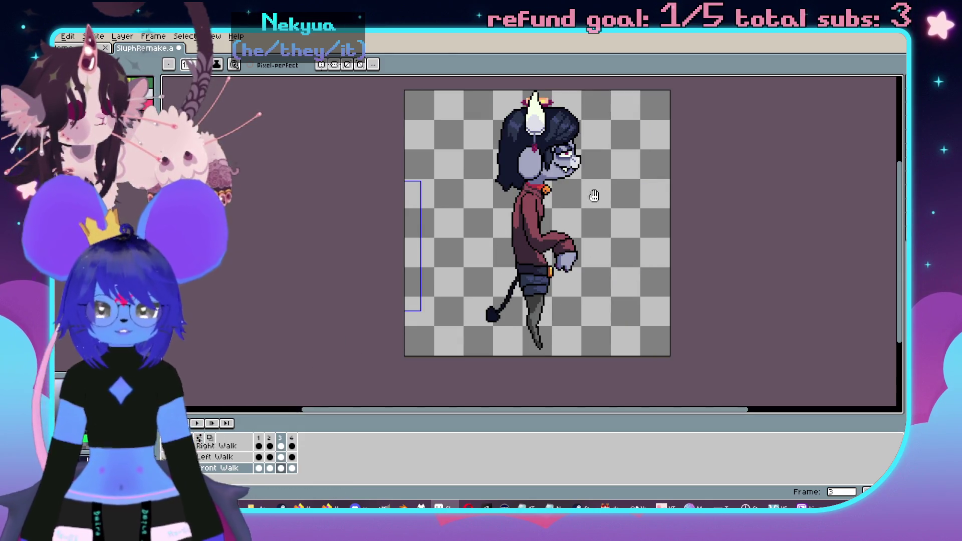
{"action": "left_click", "coordinate": [220, 448]}
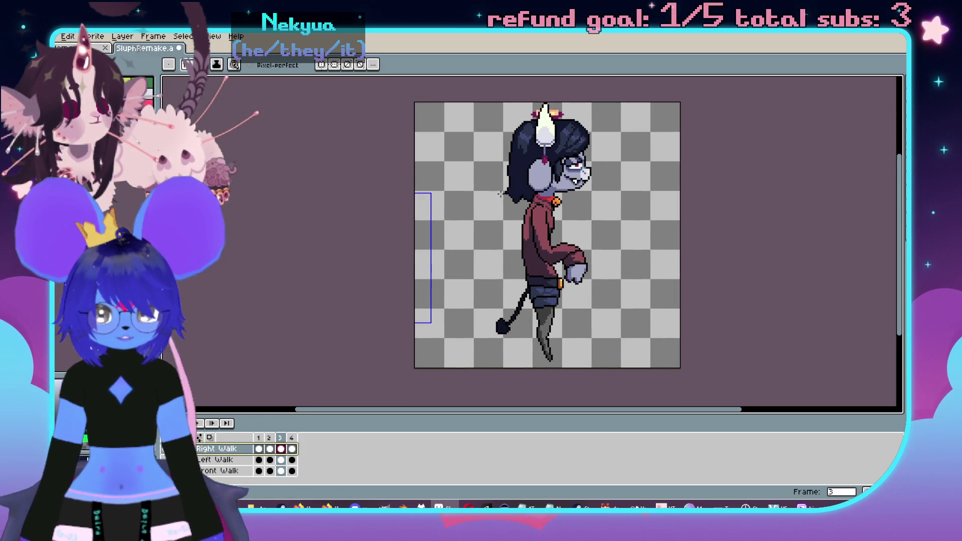
{"action": "left_click_drag", "start_coordinate": [482, 229], "coordinate": [490, 271]}
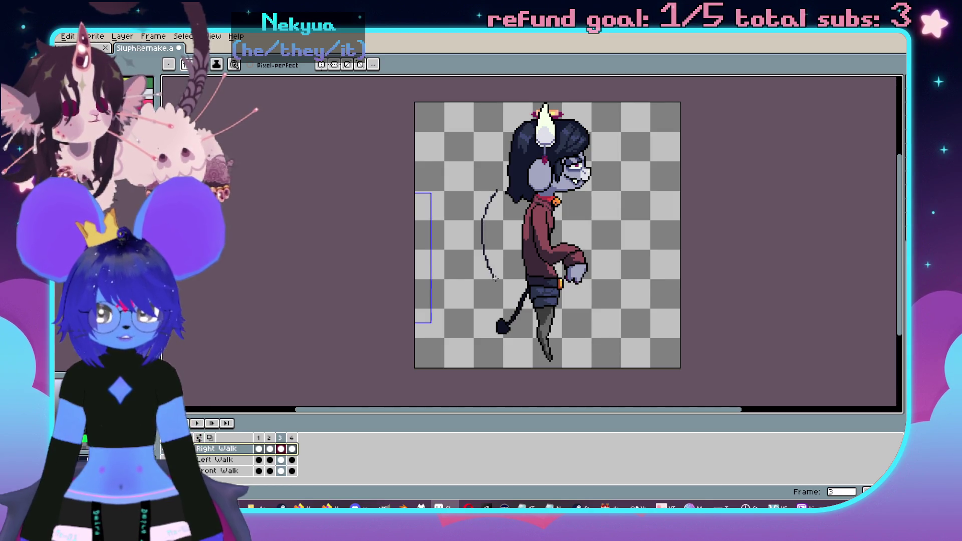
{"action": "scroll", "coordinate": [534, 291], "scroll_direction": "up", "scroll_amount": 1}
{"action": "scroll", "coordinate": [569, 303], "scroll_direction": "down", "scroll_amount": 1}
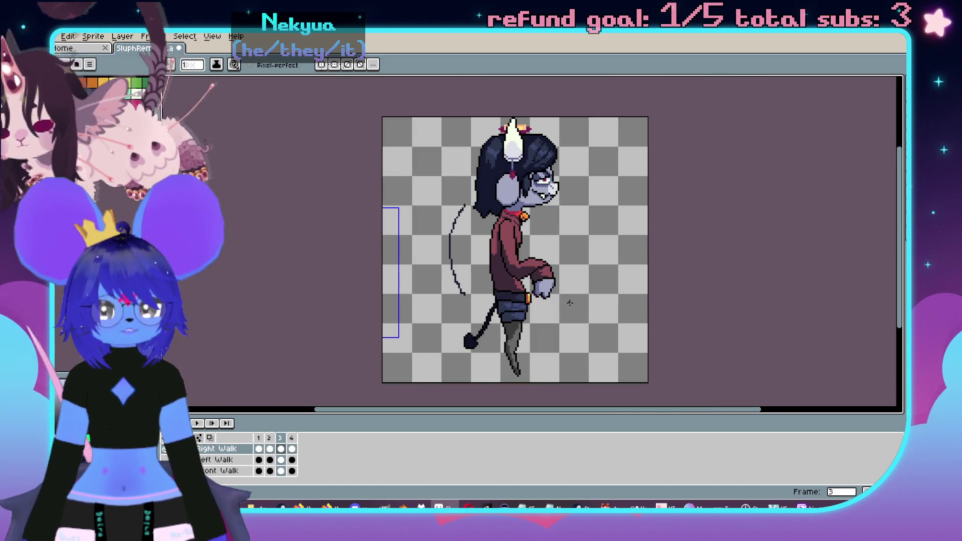
{"action": "left_click_drag", "start_coordinate": [596, 373], "coordinate": [592, 300]}
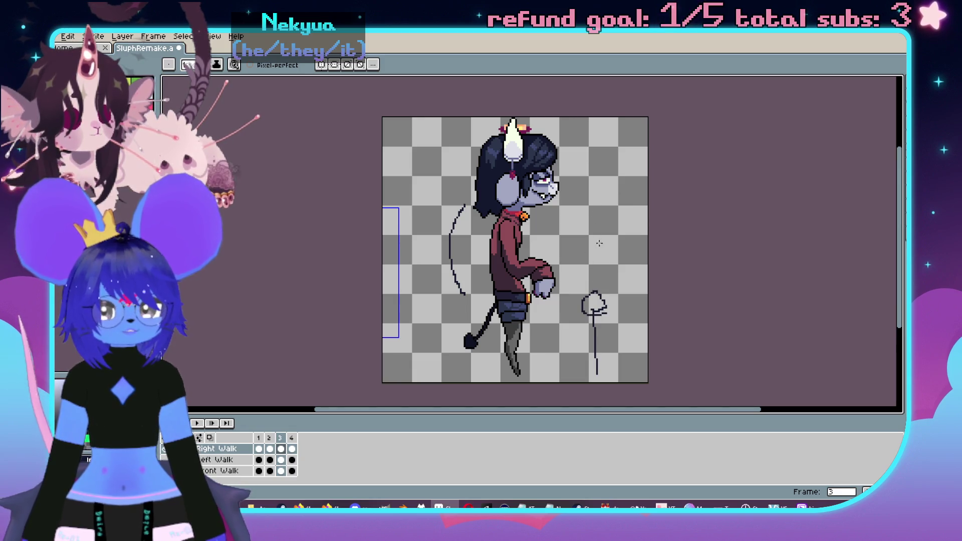
{"action": "left_click_drag", "start_coordinate": [594, 293], "coordinate": [595, 193]}
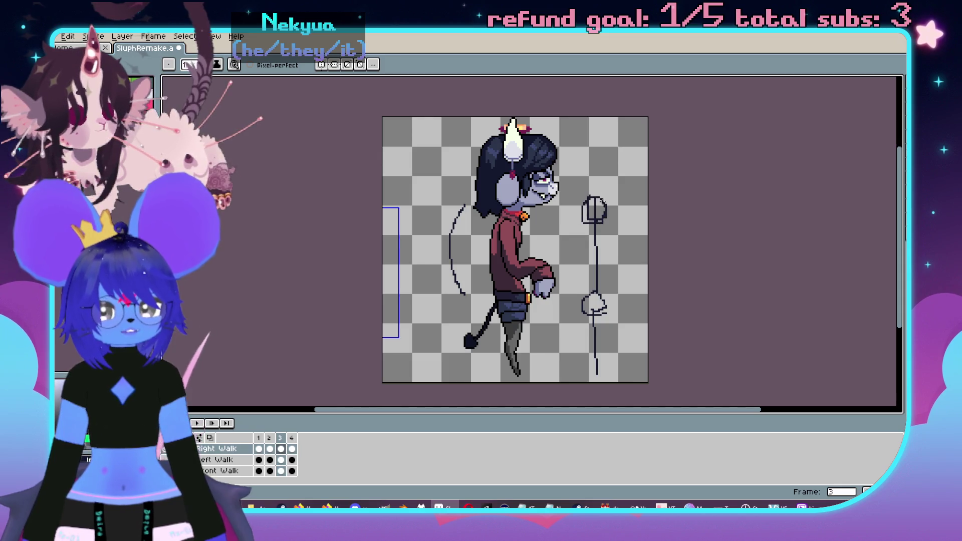
- Resize the canvas height to 160 px, anchored at the bottom
{"action": "key", "text": "ctrl+alt+c"}
{"action": "double_click", "coordinate": [728, 129]}
{"action": "type", "text": "160"}
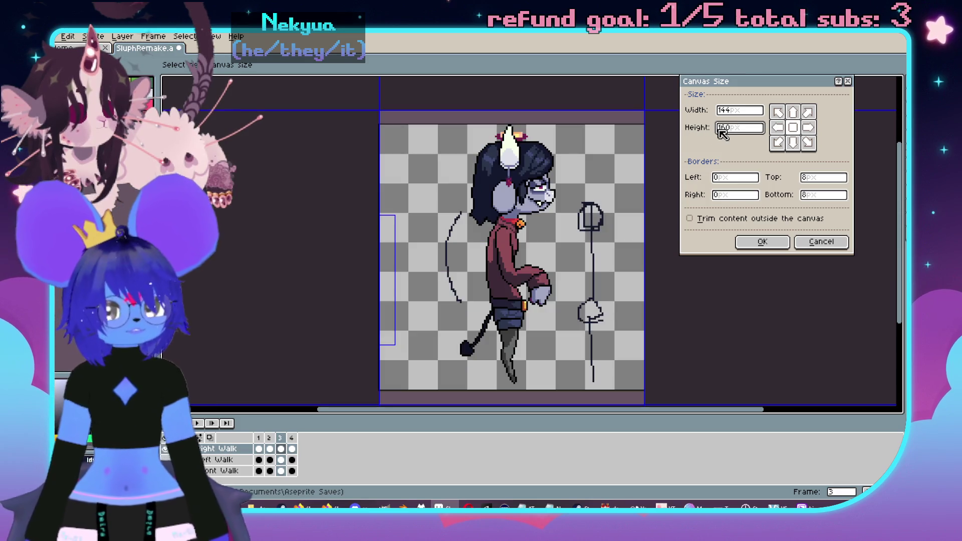
{"action": "left_click", "coordinate": [794, 111]}
{"action": "left_click", "coordinate": [792, 127]}
{"action": "left_click", "coordinate": [792, 143]}
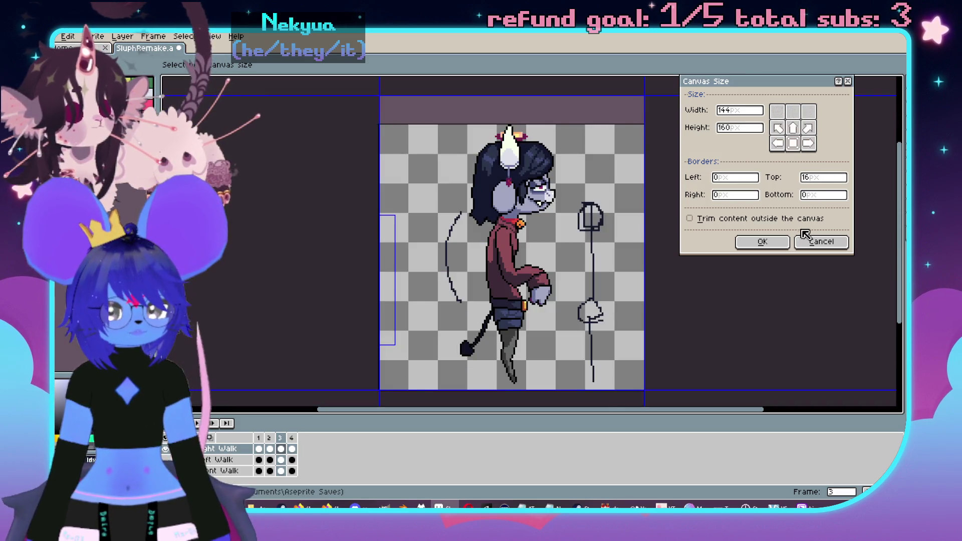
{"action": "left_click", "coordinate": [762, 241]}
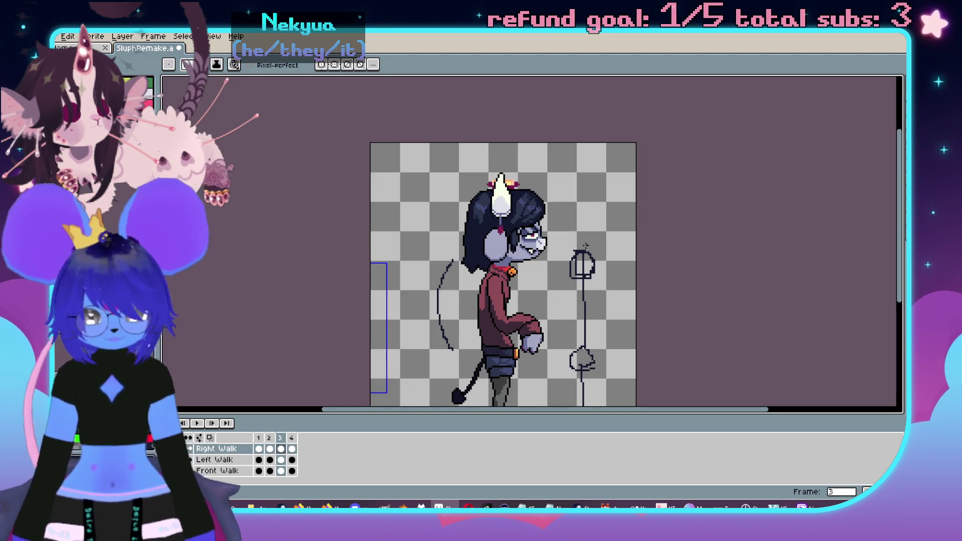
- Pencil a large round head and body and leg lines onto the stick figure
{"action": "mouse_move", "coordinate": [615, 199]}
{"action": "left_mouse_down"}
{"action": "mouse_move", "coordinate": [576, 175]}
{"action": "mouse_move", "coordinate": [553, 229]}
{"action": "mouse_move", "coordinate": [650, 195]}
{"action": "mouse_move", "coordinate": [657, 217]}
{"action": "left_mouse_up"}
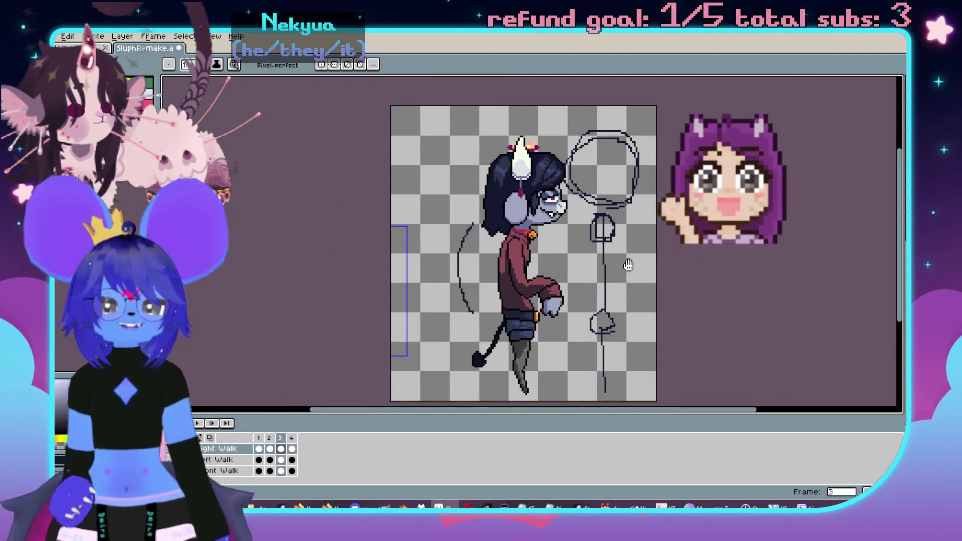
{"action": "left_click_drag", "start_coordinate": [649, 273], "coordinate": [655, 243]}
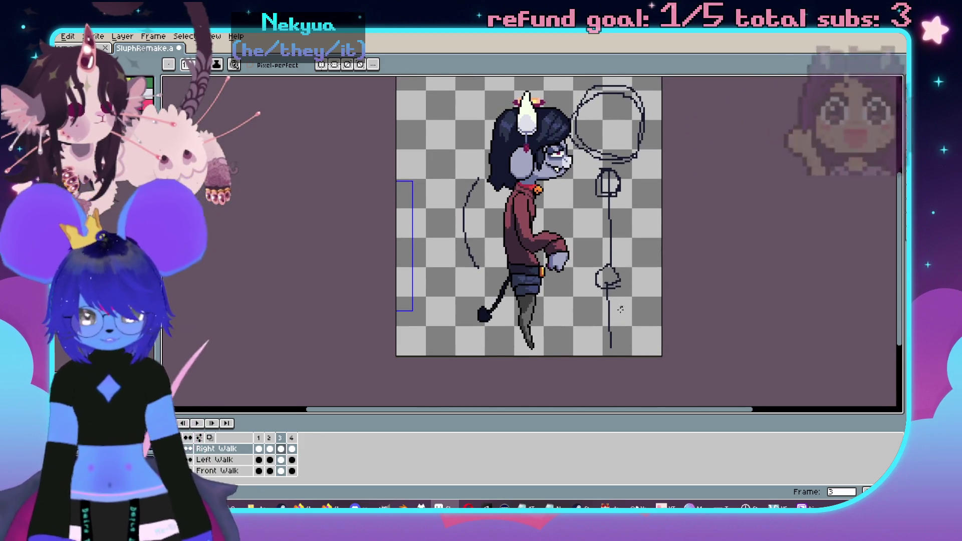
{"action": "left_click_drag", "start_coordinate": [620, 282], "coordinate": [621, 302]}
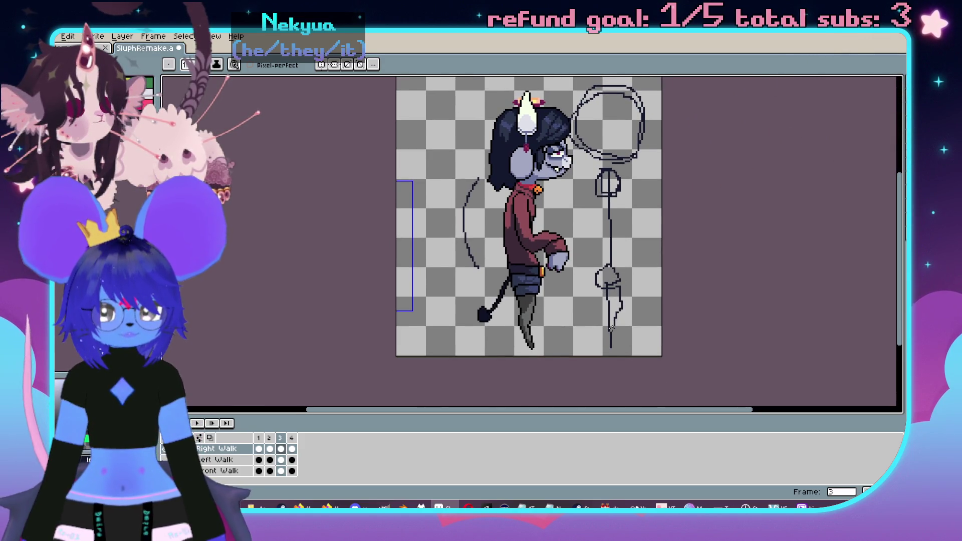
{"action": "left_click_drag", "start_coordinate": [619, 346], "coordinate": [597, 288]}
{"action": "left_click_drag", "start_coordinate": [616, 273], "coordinate": [621, 299]}
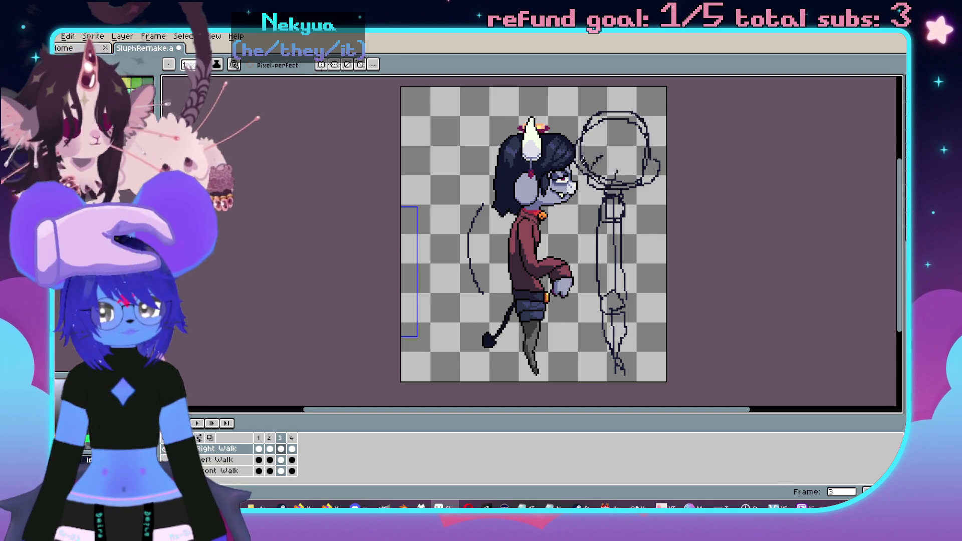
{"action": "scroll", "coordinate": [637, 192], "scroll_direction": "up", "scroll_amount": 1}
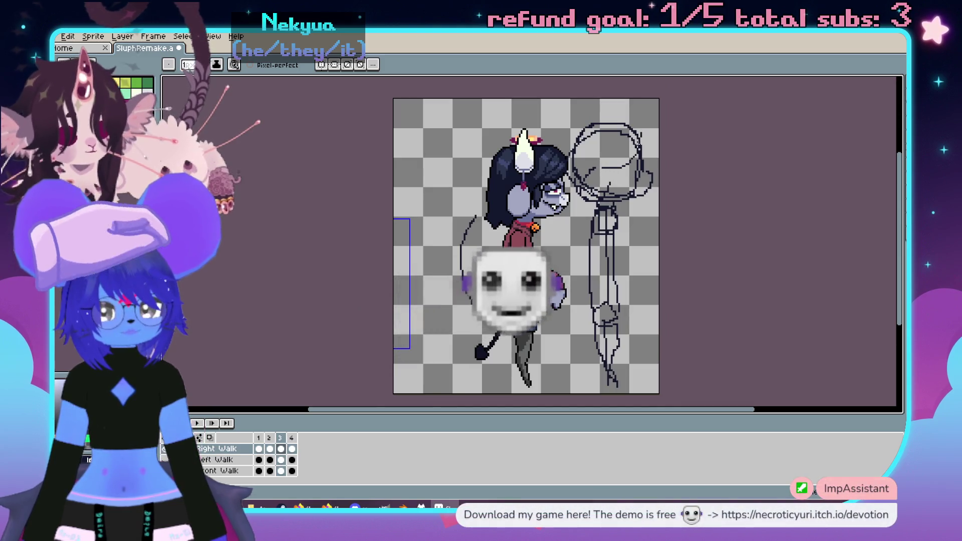
{"action": "scroll", "coordinate": [582, 151], "scroll_direction": "up", "scroll_amount": 1}
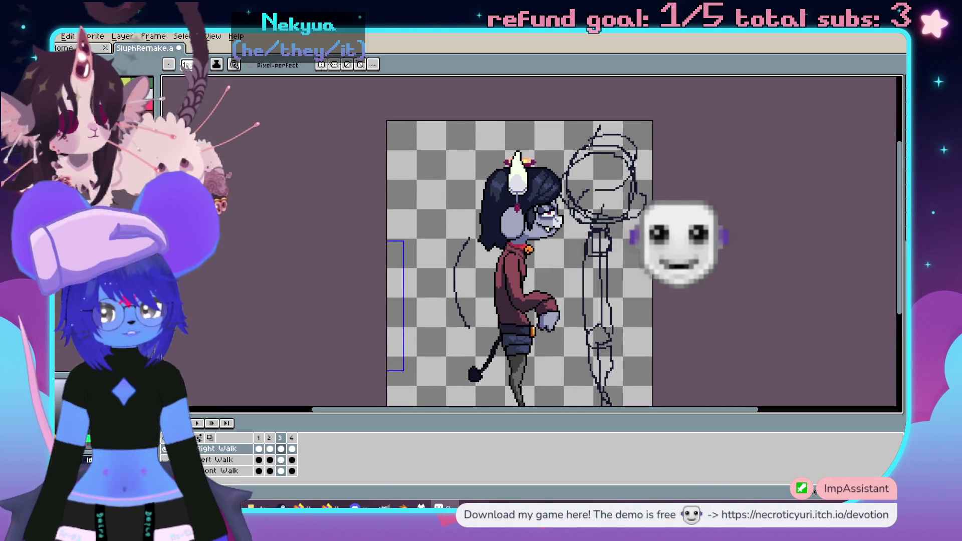
{"action": "scroll", "coordinate": [586, 170], "scroll_direction": "up", "scroll_amount": 1}
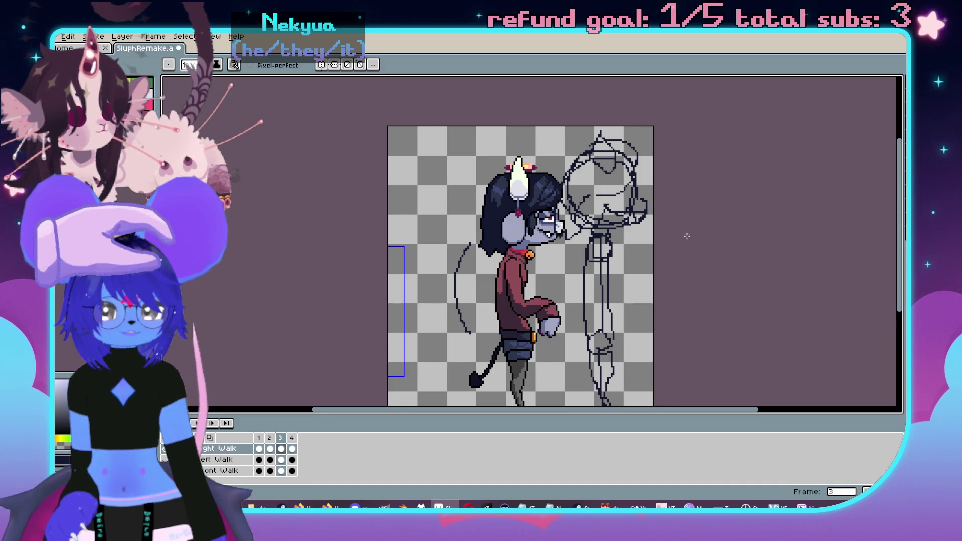
{"action": "scroll", "coordinate": [687, 236], "scroll_direction": "up", "scroll_amount": 3}
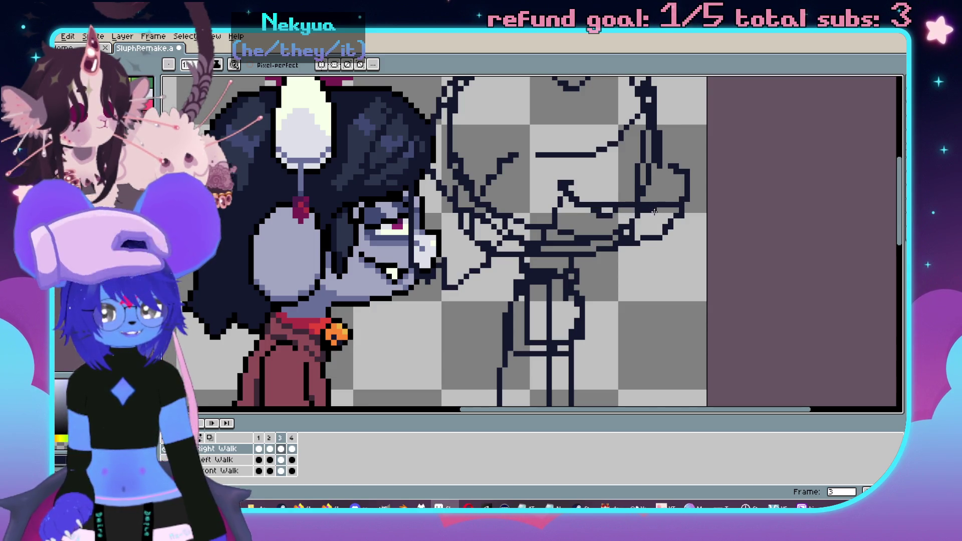
{"action": "scroll", "coordinate": [661, 211], "scroll_direction": "down", "scroll_amount": 3}
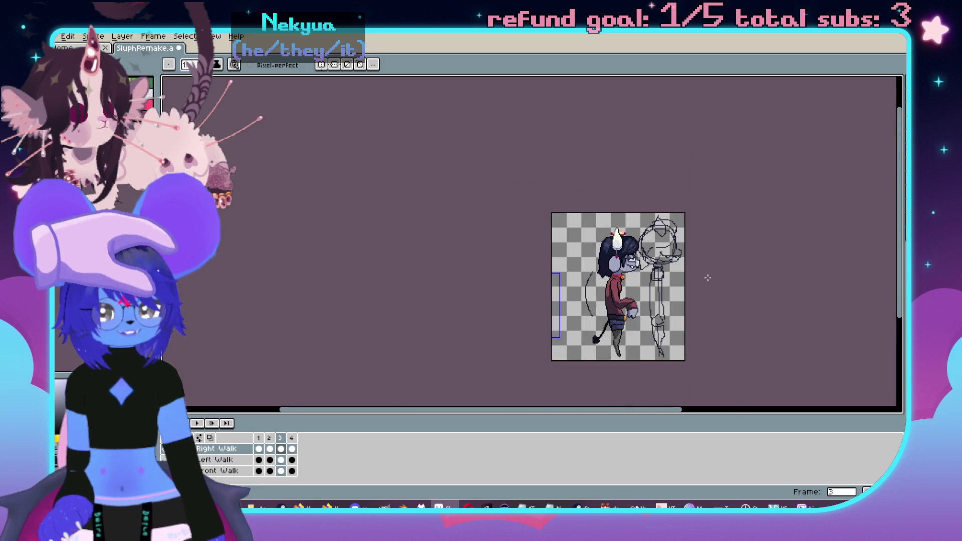
{"action": "scroll", "coordinate": [658, 203], "scroll_direction": "up", "scroll_amount": 2}
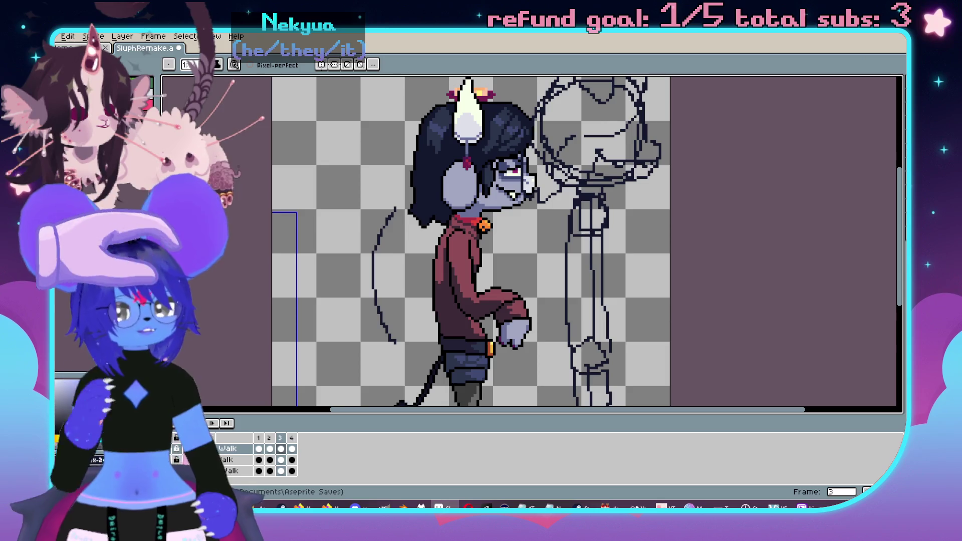
{"action": "key", "text": "ctrl+q"}
- Discard the unsaved Aseprite changes and close the File Explorer window
{"action": "left_click", "coordinate": [476, 286]}
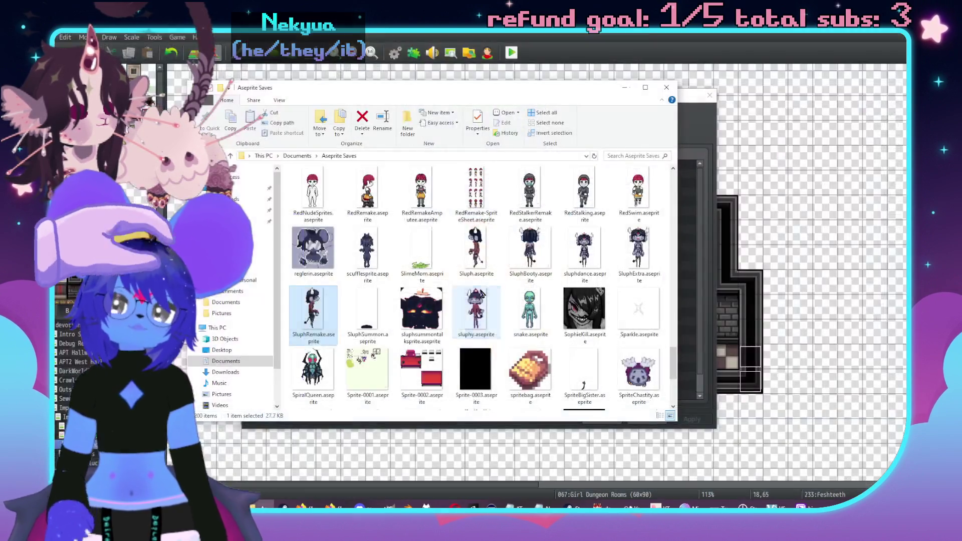
{"action": "left_click", "coordinate": [666, 89]}
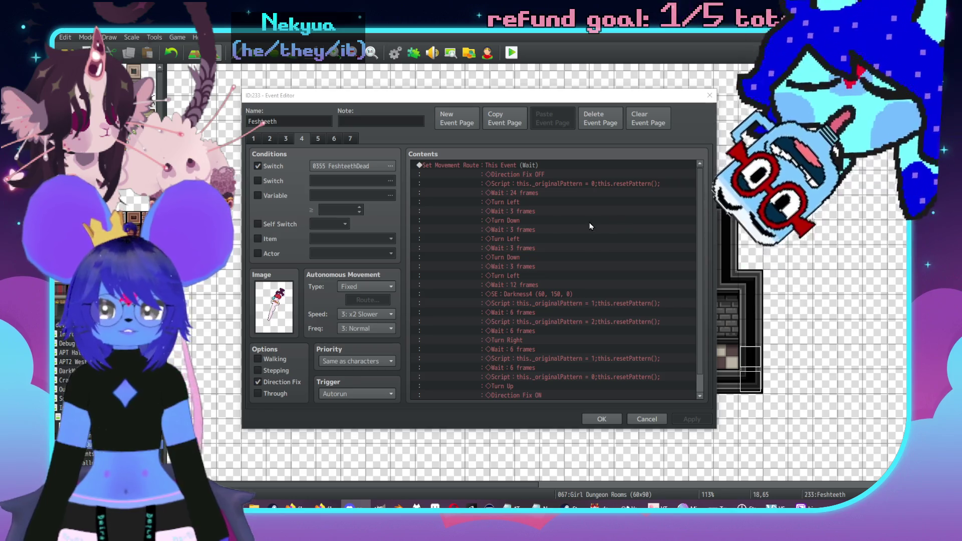
- Review the Feshteeth event's pages, close the editor, and open the Database on troop 0044 Feshteeth
{"action": "left_click", "coordinate": [285, 139]}
{"action": "left_click", "coordinate": [269, 138]}
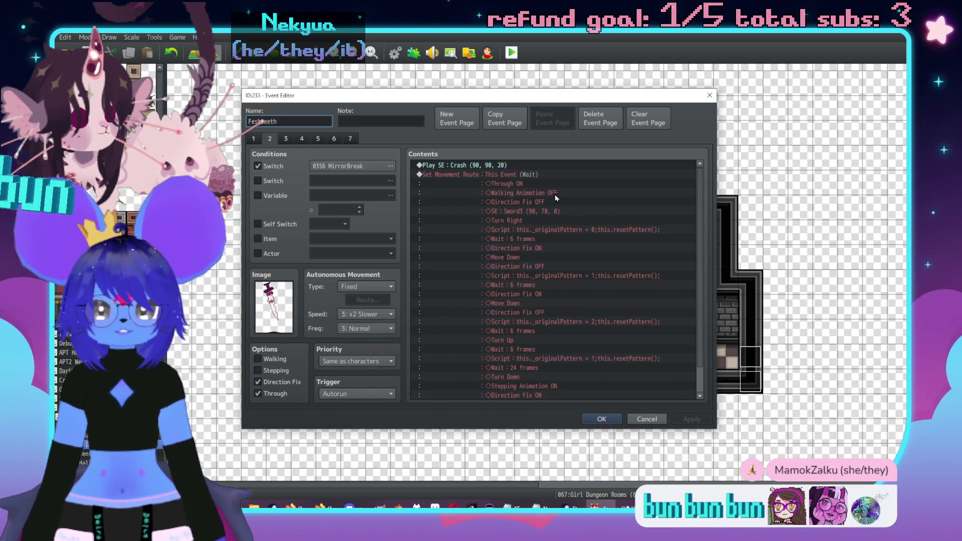
{"action": "left_click", "coordinate": [275, 140]}
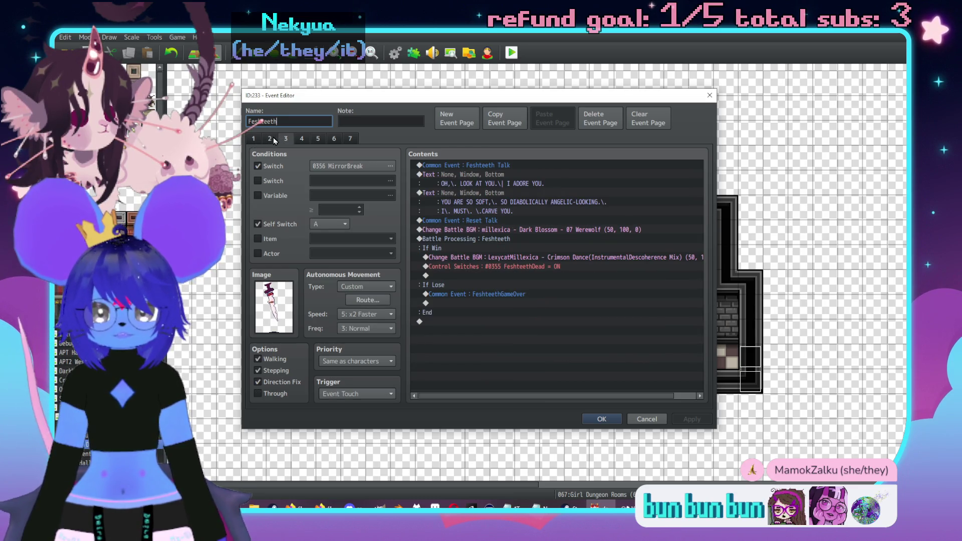
{"action": "left_click", "coordinate": [271, 139]}
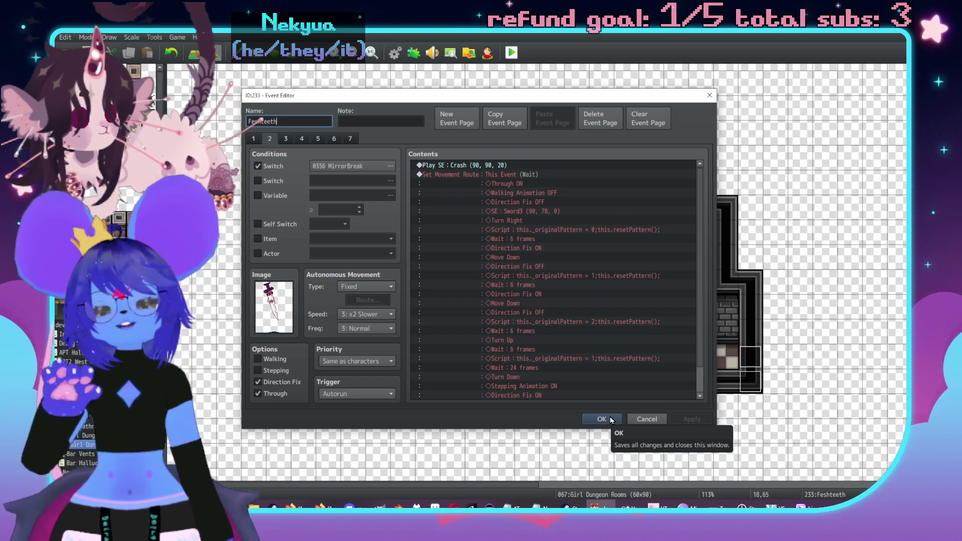
{"action": "left_click", "coordinate": [610, 419]}
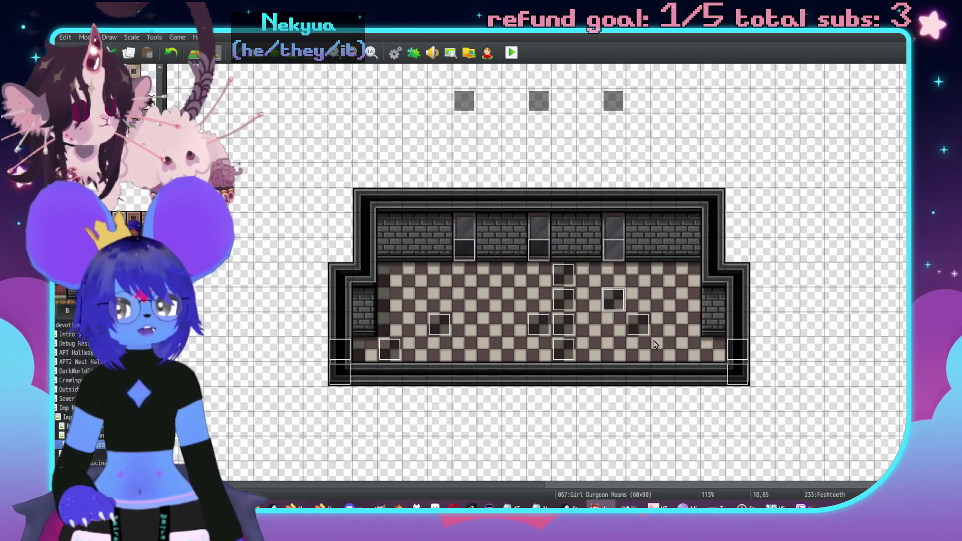
{"action": "key", "text": "F9"}
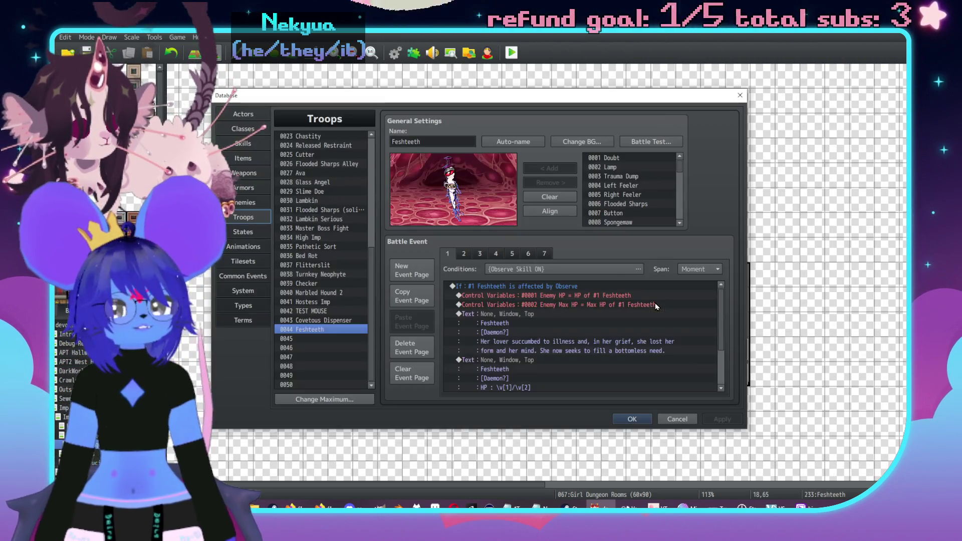
- On battle page 7, duplicate the turn-check If block and set its FeshteethTurns value to 6
{"action": "left_click", "coordinate": [544, 253]}
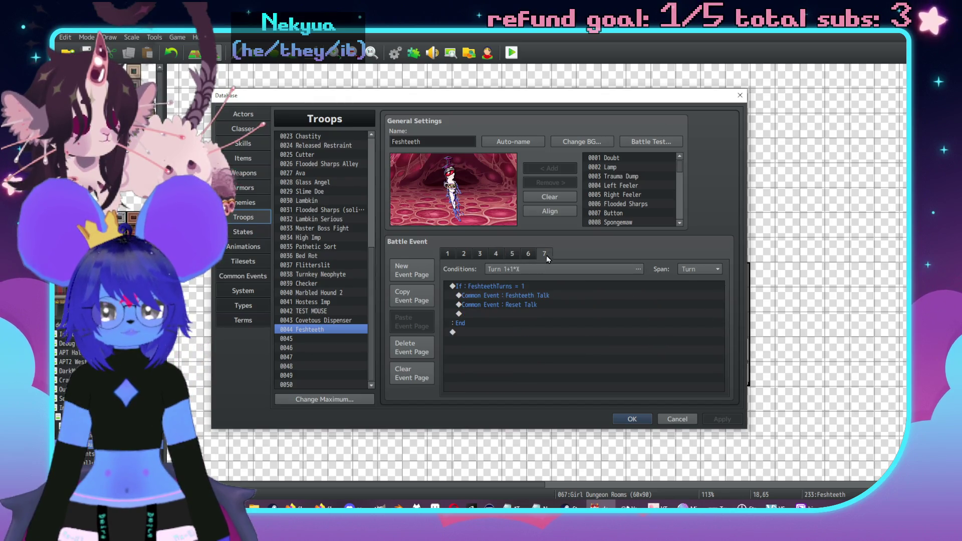
{"action": "double_click", "coordinate": [507, 305]}
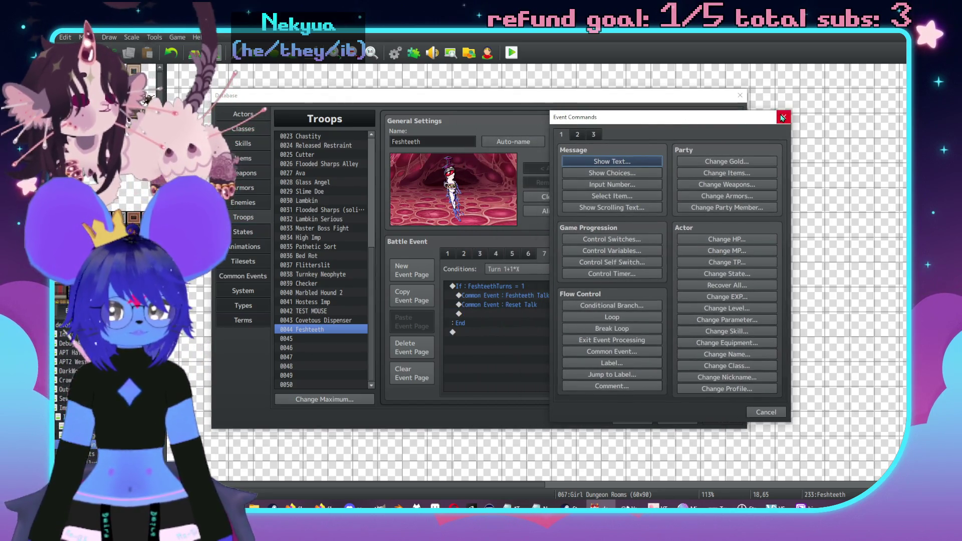
{"action": "left_click", "coordinate": [783, 116]}
{"action": "left_click", "coordinate": [507, 286]}
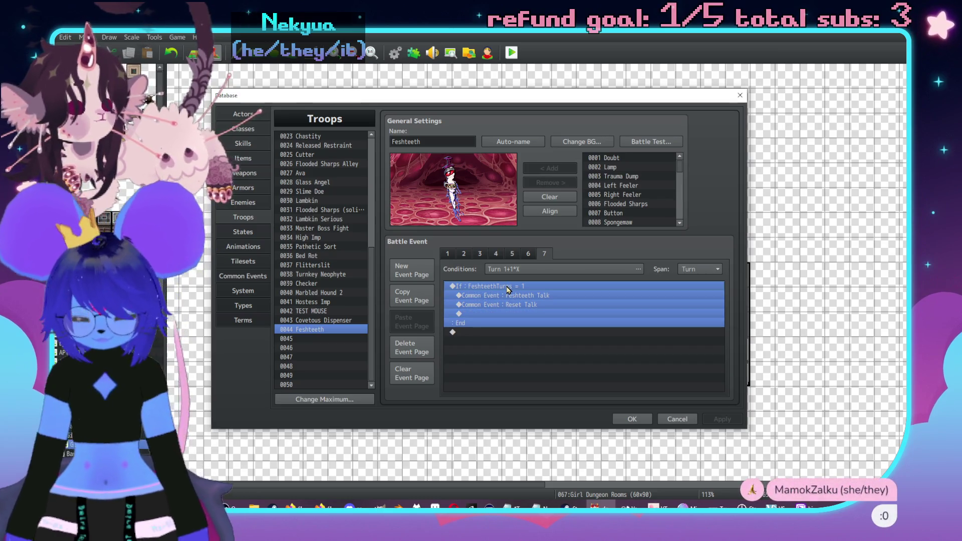
{"action": "key", "text": "ctrl+c"}
{"action": "left_click", "coordinate": [513, 327]}
{"action": "key", "text": "ctrl+v"}
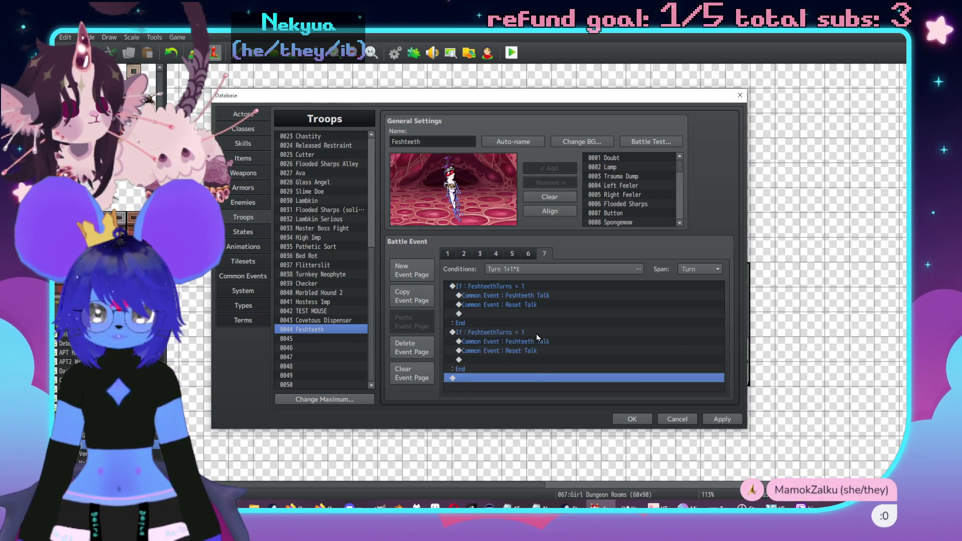
{"action": "double_click", "coordinate": [536, 333]}
{"action": "double_click", "coordinate": [602, 306]}
{"action": "type", "text": "6"}
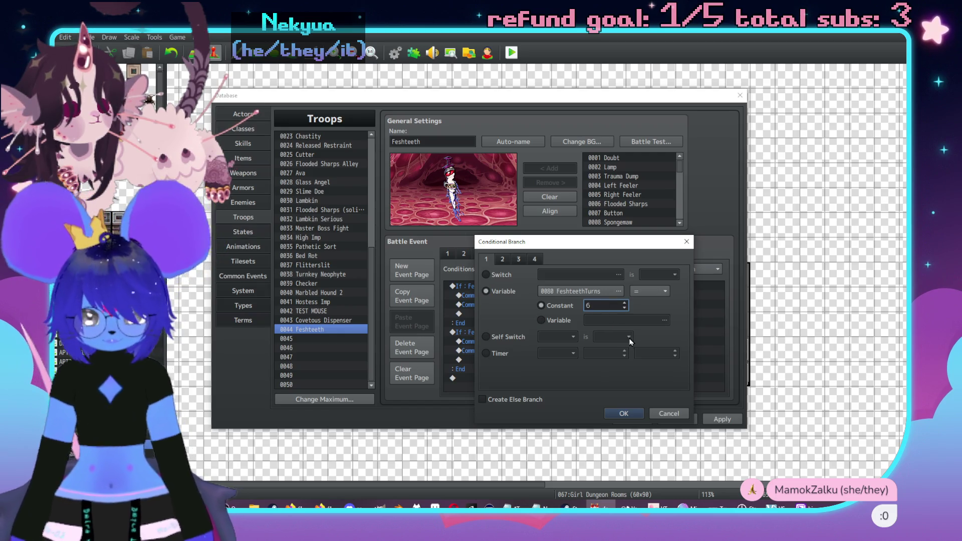
{"action": "left_click", "coordinate": [635, 414]}
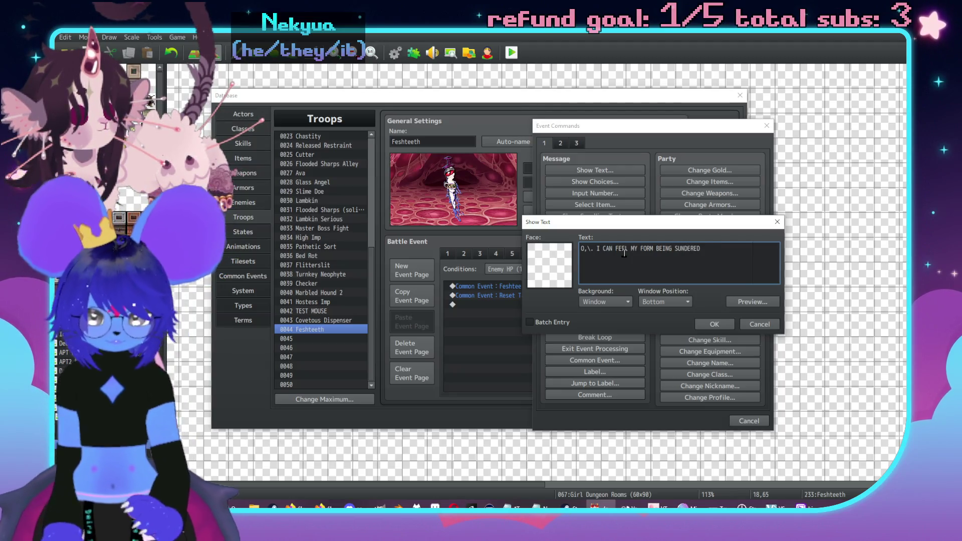
- End the first message line with 'SUNDERED.\.' and begin a second line with 'WHAT A'
{"action": "key", "text": "BackSpace"}
{"action": "key", "text": "BackSpace"}
{"action": "key", "text": "BackSpace"}
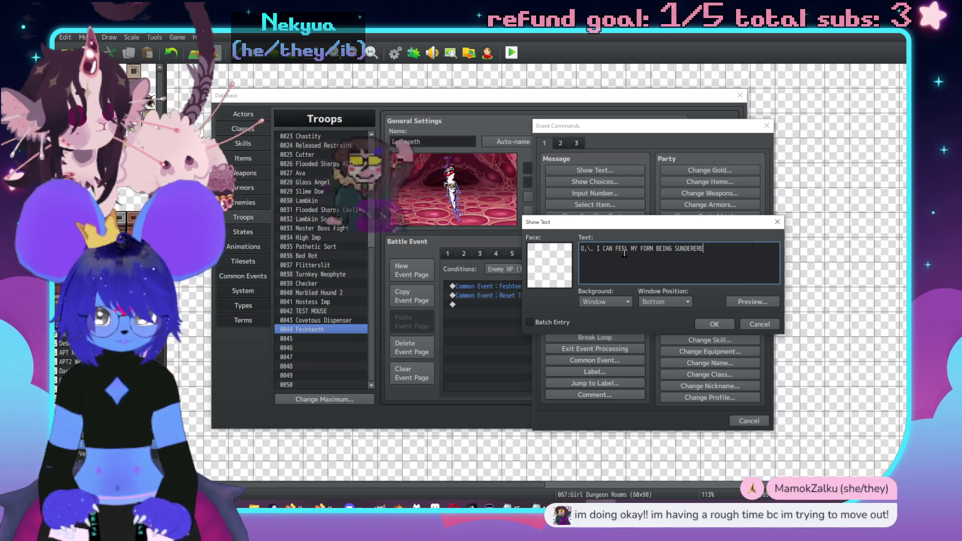
{"action": "type", "text": "D.\\."}
{"action": "key", "text": "Return"}
{"action": "type", "text": "WHAT AN"}
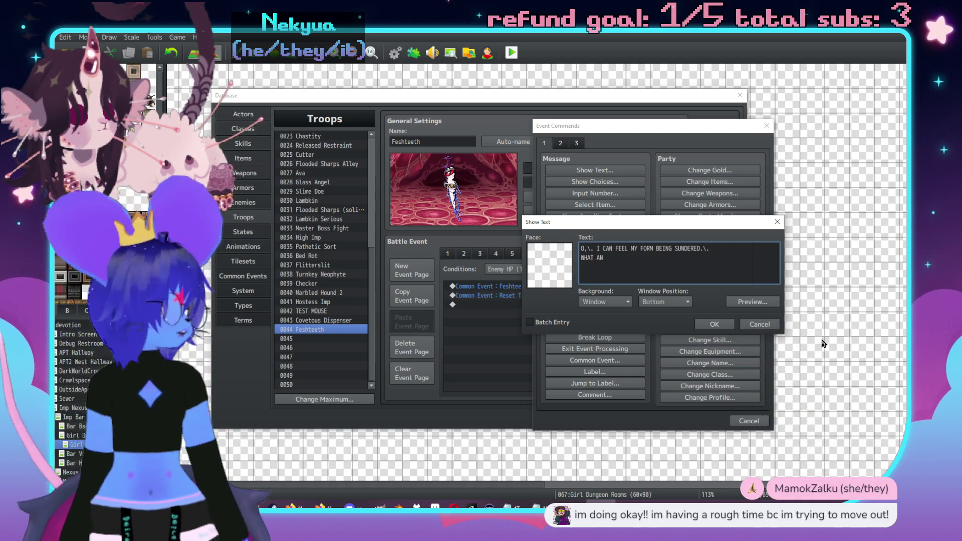
{"action": "key", "text": "alt+Tab"}
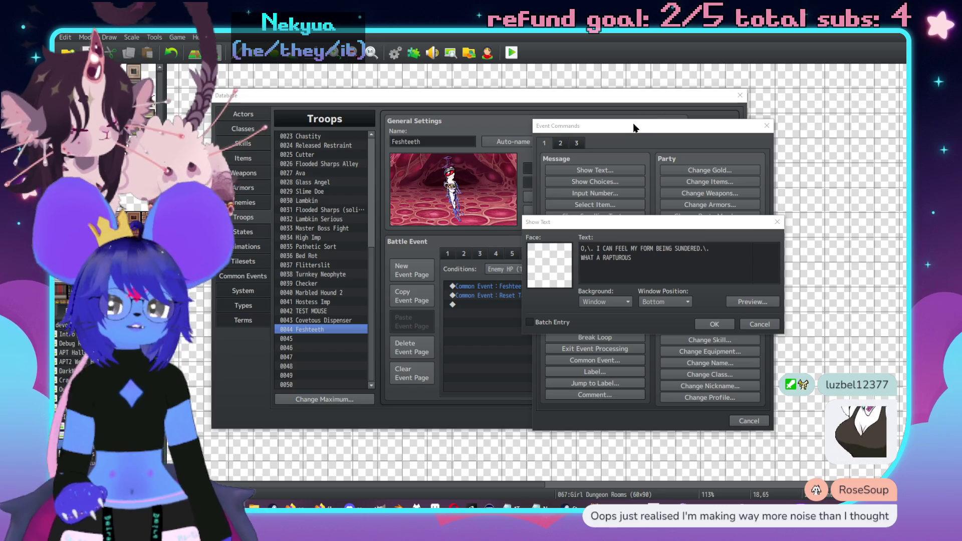
{"action": "left_click", "coordinate": [700, 265]}
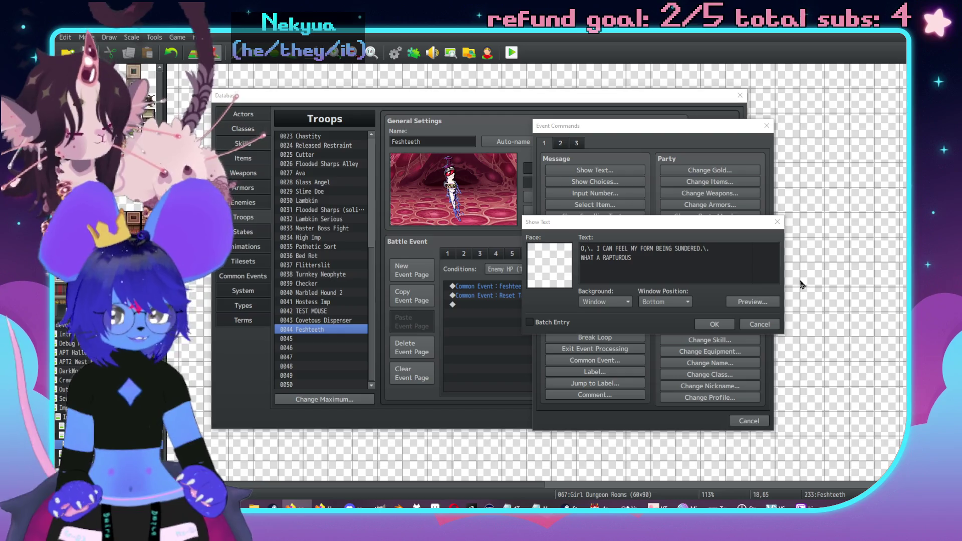
- Insert a middle line 'MY TANG BENDING,\. MY STEEL SPLINTERING.\|' after line one
{"action": "left_click", "coordinate": [718, 244]}
{"action": "key", "text": "Return"}
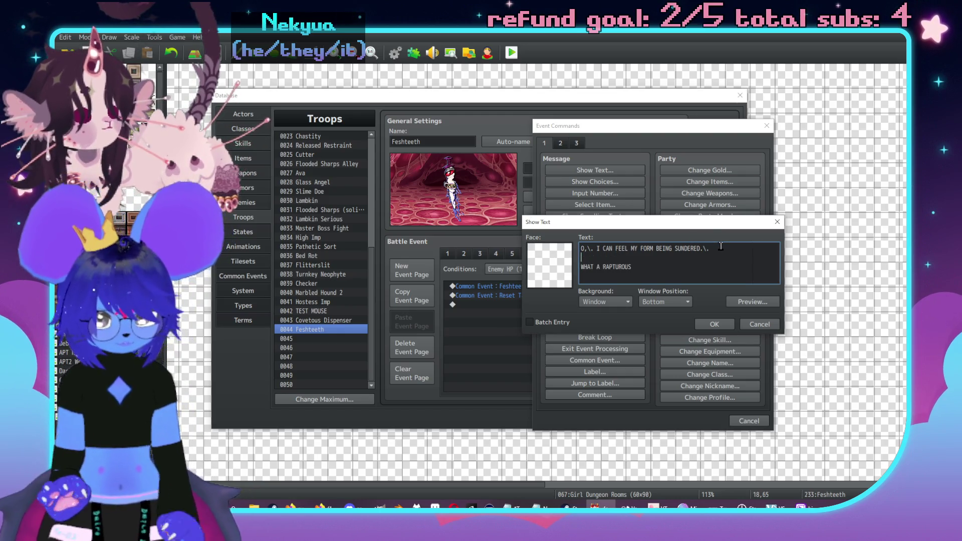
{"action": "type", "text": "MY STEEL SPLINTERING,\\/"}
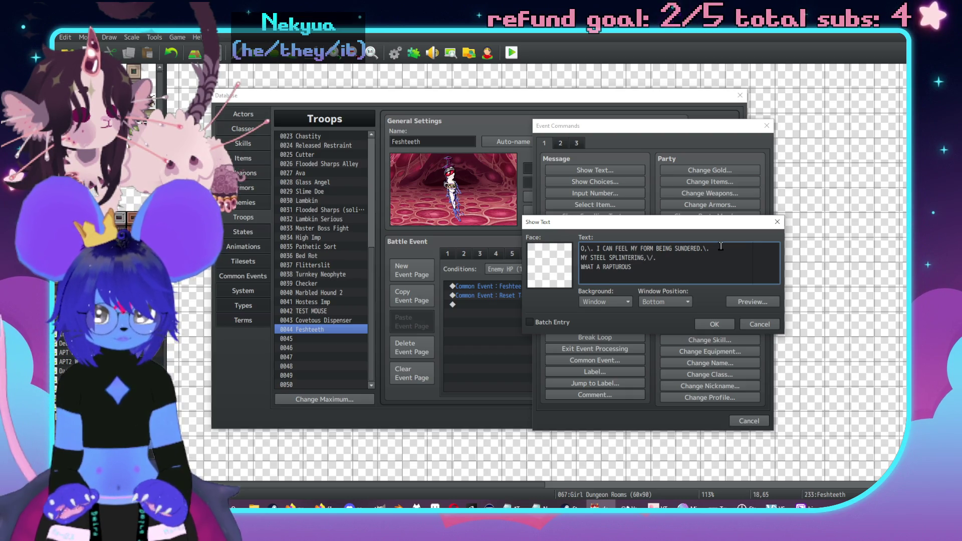
{"action": "type", "text": ". MU"}
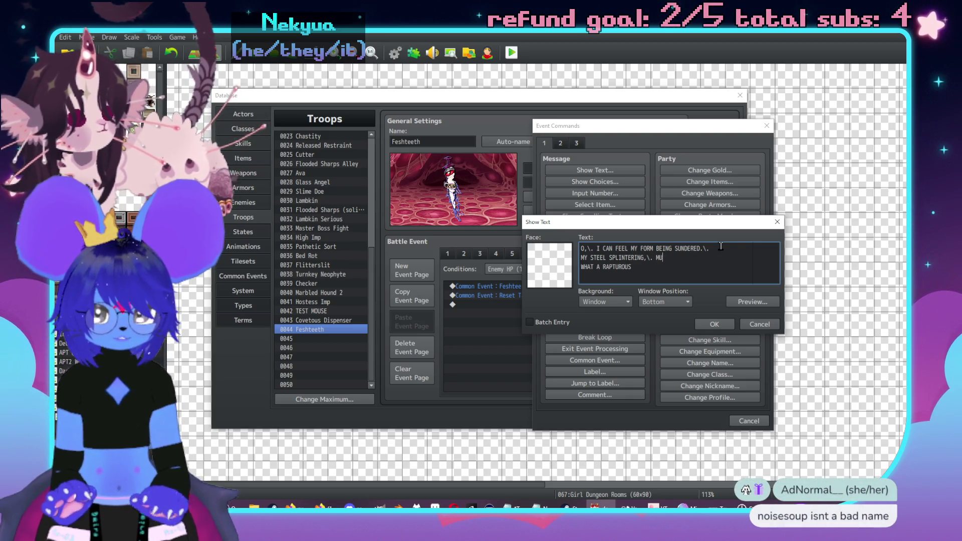
{"action": "key", "text": "BackSpace"}
{"action": "type", "text": "Y"}
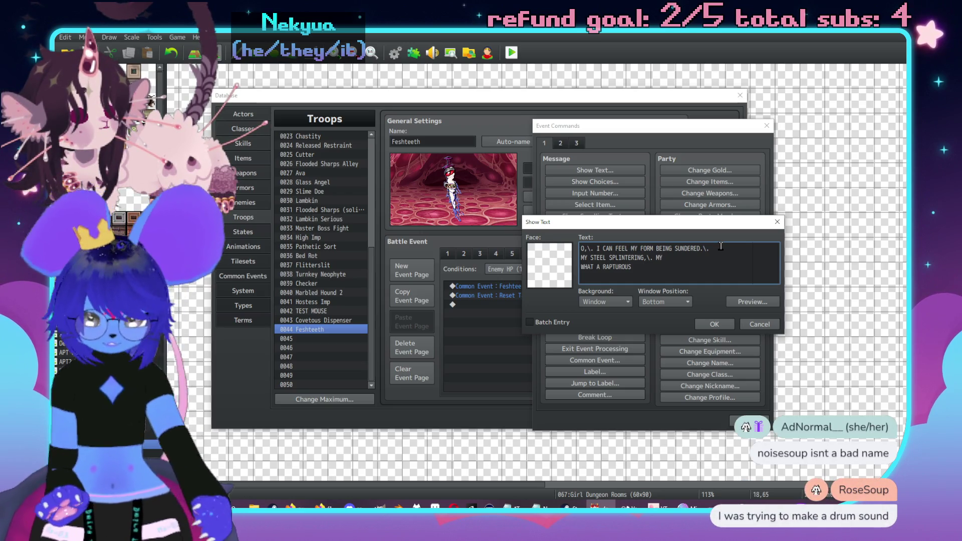
{"action": "type", "text": "G"}
{"action": "key", "text": "BackSpace"}
{"action": "key", "text": "BackSpace"}
{"action": "key", "text": "BackSpace"}
{"action": "type", "text": "."}
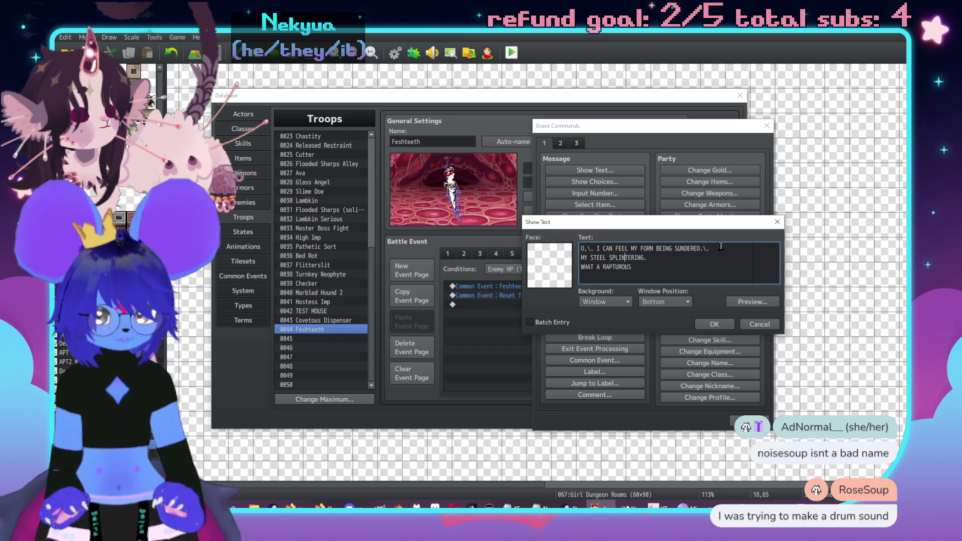
{"action": "type", "text": " MY TANG B"}
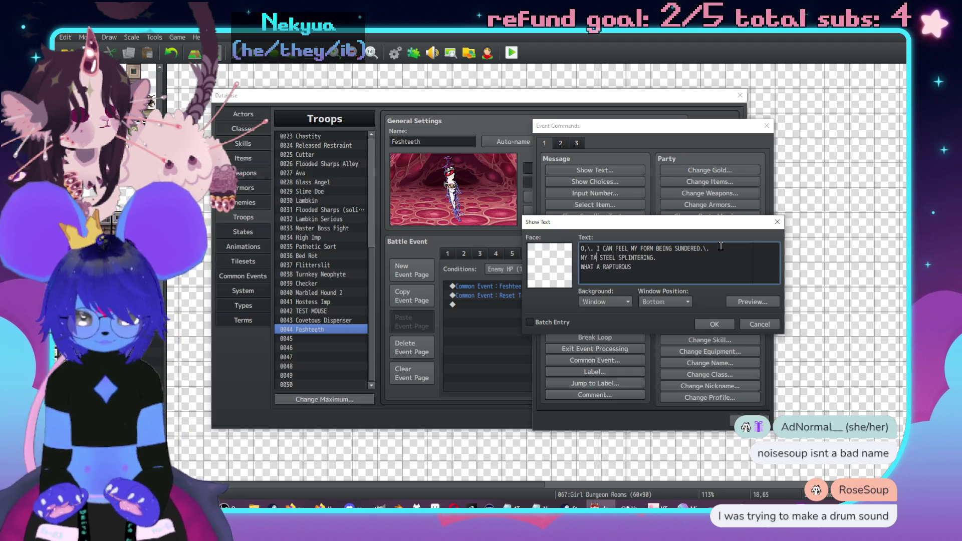
{"action": "type", "text": "ENGING,"}
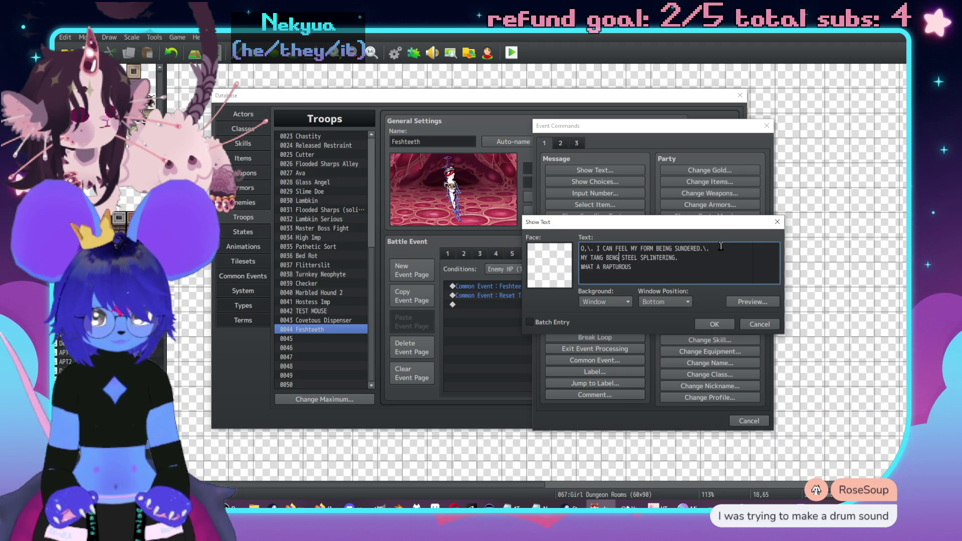
{"action": "key", "text": "BackSpace"}
{"action": "type", "text": "DING,\\. "}
{"action": "type", "text": "MYU"}
{"action": "key", "text": "BackSpace"}
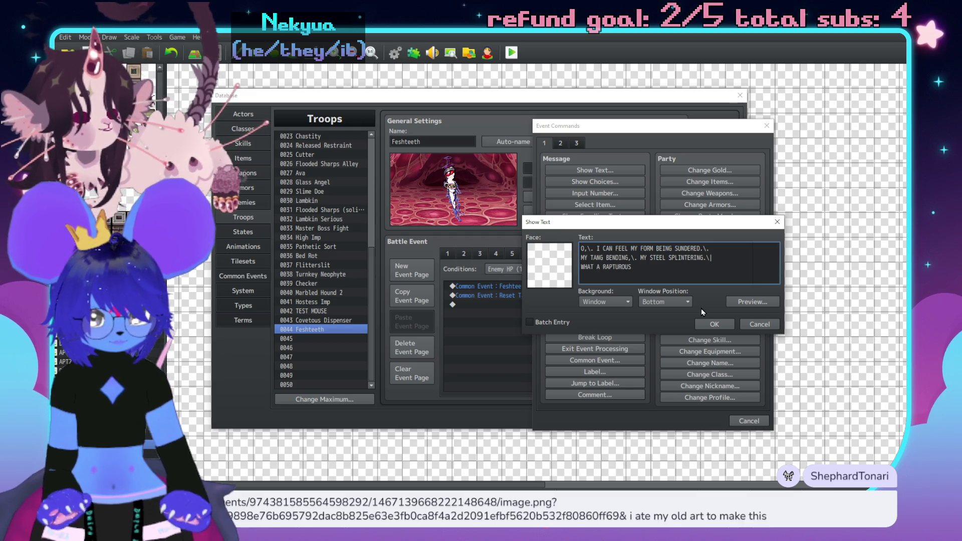
- Change the last line to 'WHAT\. A\. RAP\.TUROUS EXPERIENCE!'
{"action": "type", "text": "\\. A\\."}
{"action": "key", "text": "Right"}
{"action": "key", "text": "Right"}
{"action": "key", "text": "Right"}
{"action": "type", "text": "\\.TUROUS"}
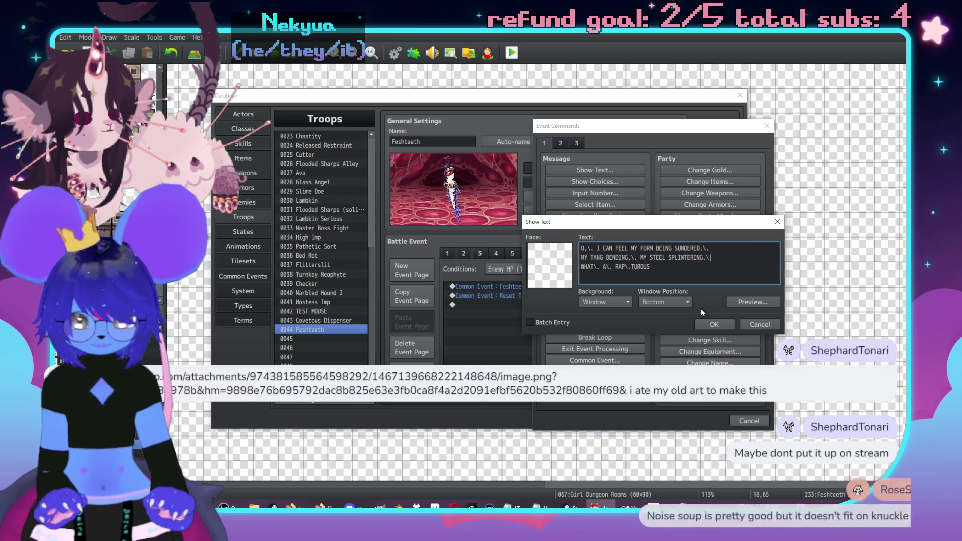
{"action": "type", "text": " EXPERIENCE!"}
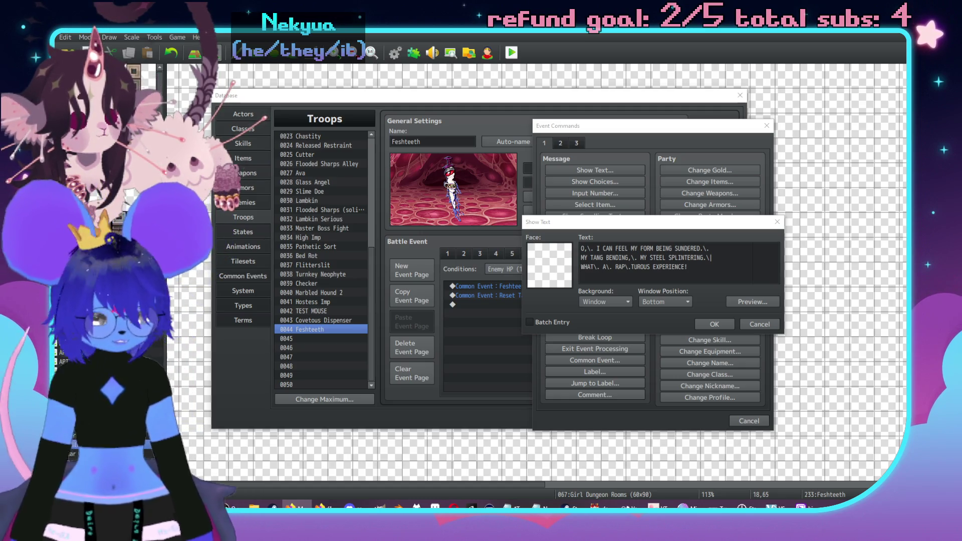
- Copy the long image link from the Twitch stream chat in Firefox
{"action": "left_click_drag", "start_coordinate": [961, 125], "coordinate": [746, 131]}
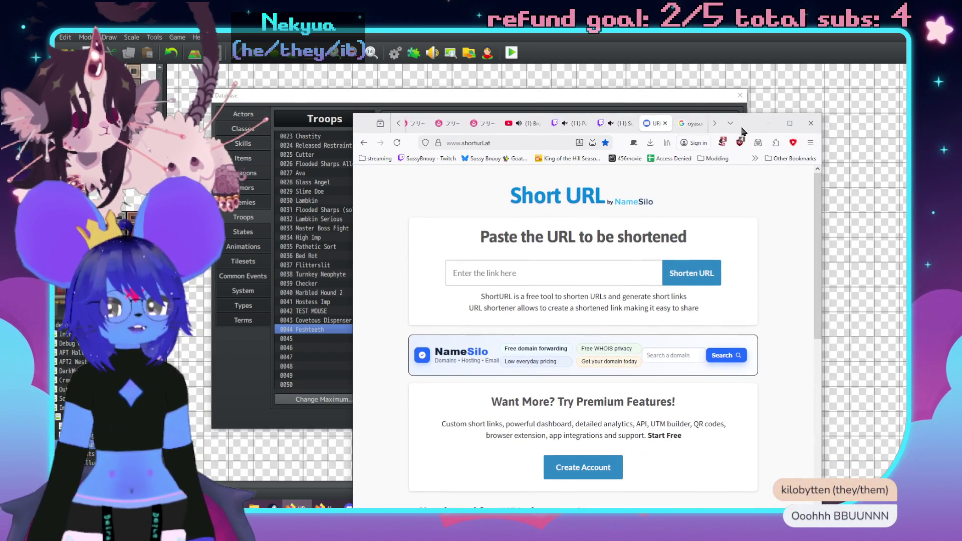
{"action": "left_click", "coordinate": [615, 123]}
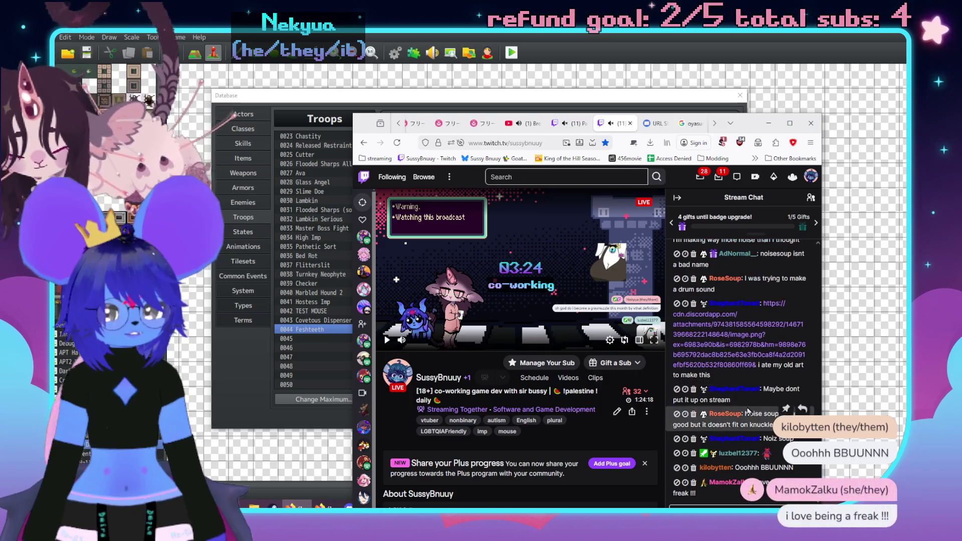
{"action": "double_click", "coordinate": [759, 366]}
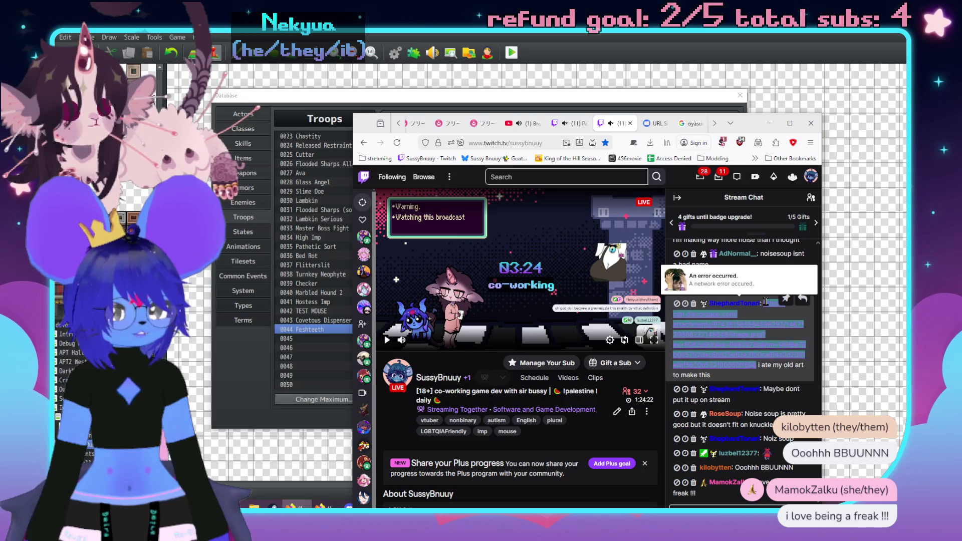
- Shorten the link on shorturl.at, select the short result, and return to RPG Maker's message dialog
{"action": "left_click", "coordinate": [654, 124]}
{"action": "left_click", "coordinate": [551, 279]}
{"action": "key", "text": "ctrl+v"}
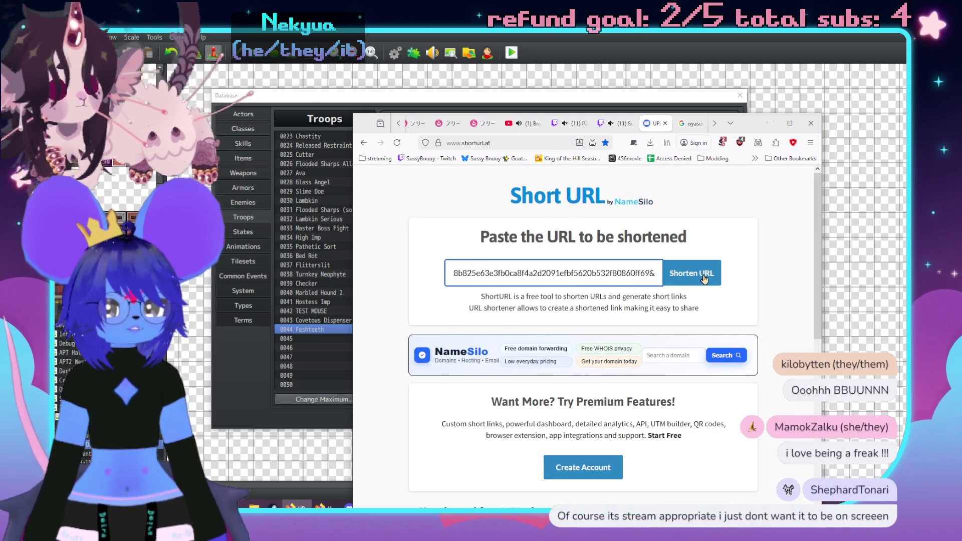
{"action": "left_click", "coordinate": [704, 274]}
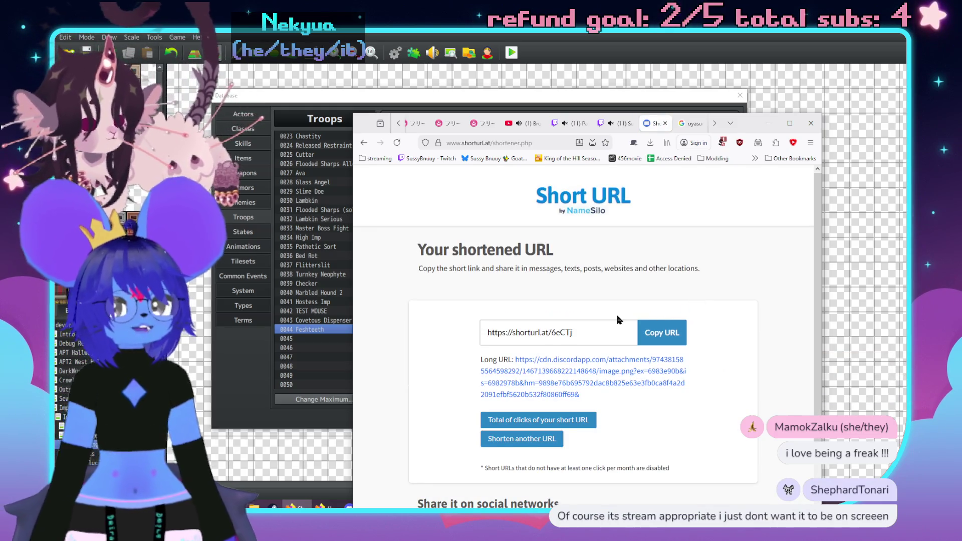
{"action": "scroll", "coordinate": [596, 304], "scroll_direction": "down", "scroll_amount": 2}
{"action": "left_click", "coordinate": [629, 291]}
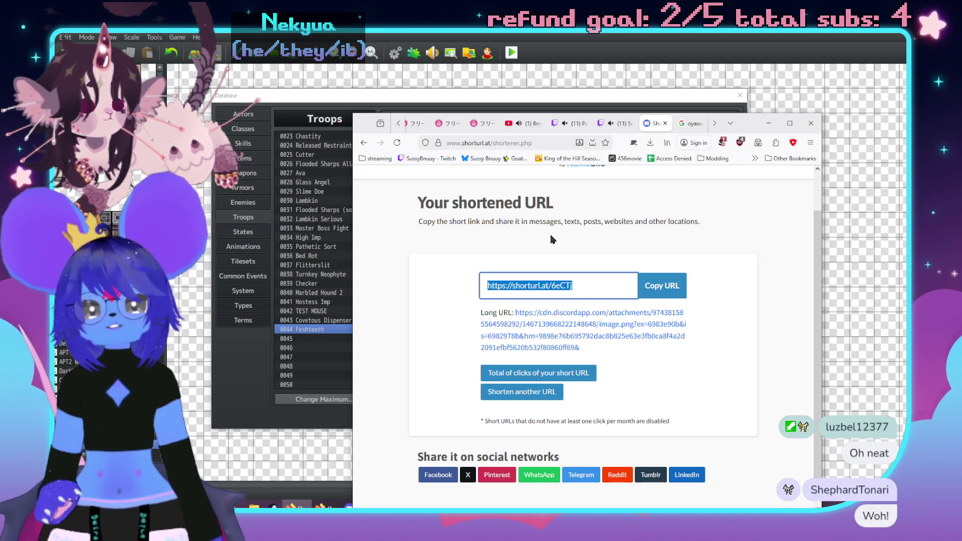
{"action": "left_click", "coordinate": [557, 145]}
{"action": "left_click", "coordinate": [848, 152]}
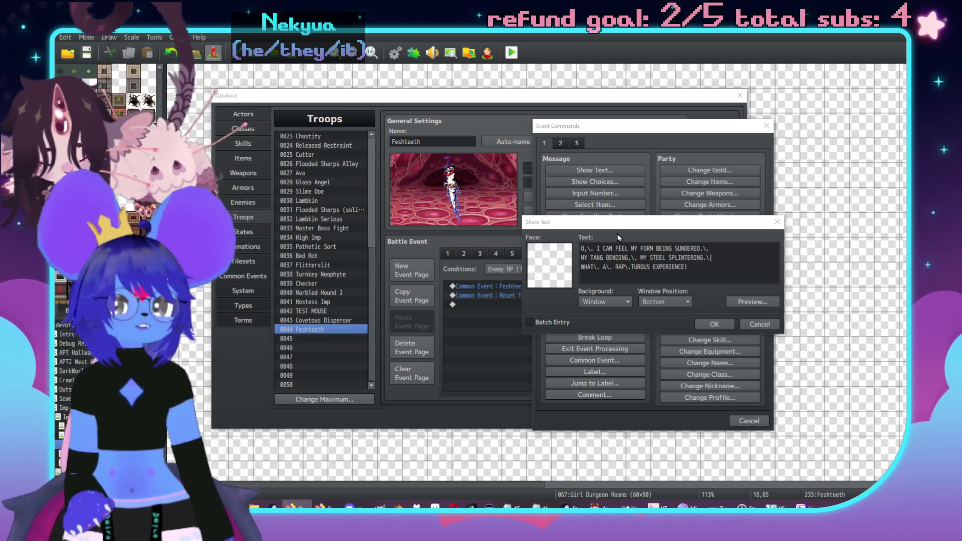
- Insert the three-line sundering speech into page 8, then reopen and re-confirm its text
{"action": "left_click", "coordinate": [726, 324]}
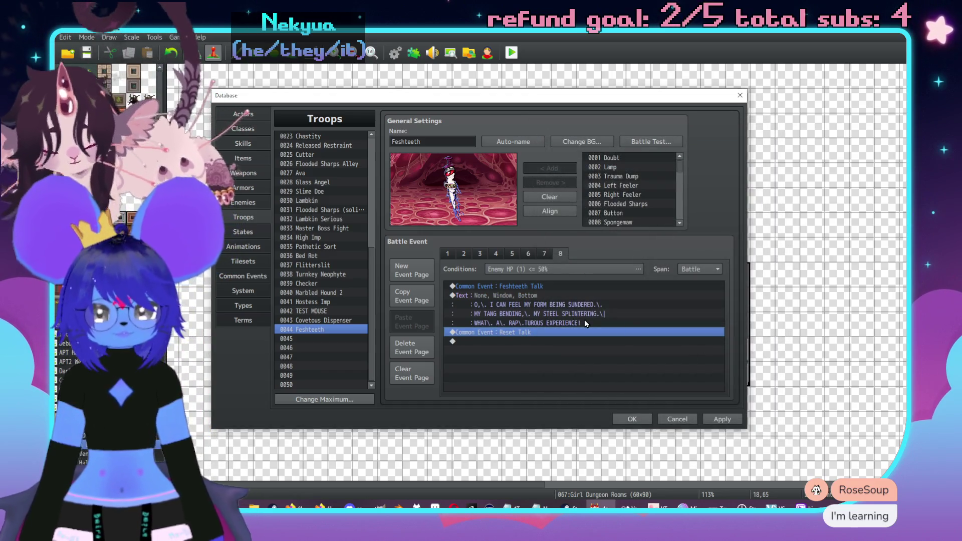
{"action": "left_click", "coordinate": [543, 296]}
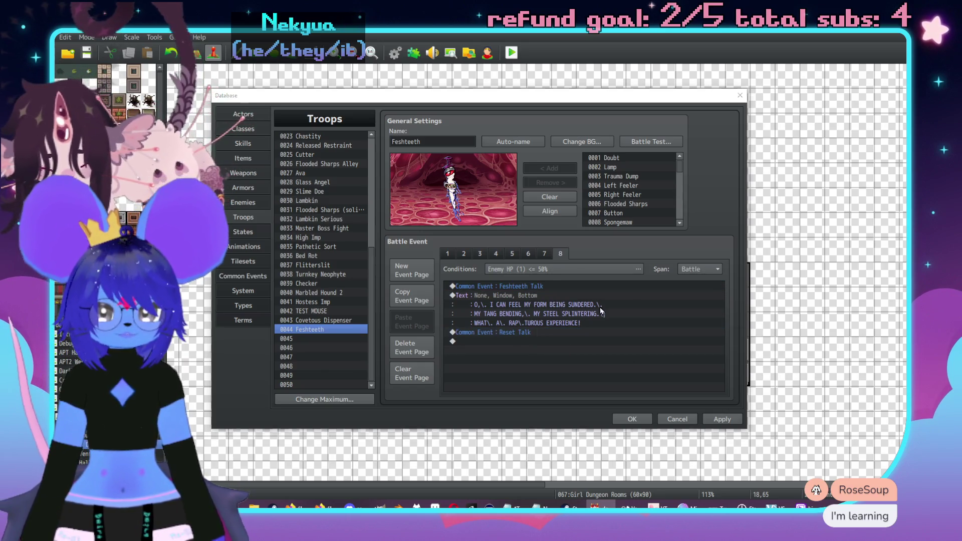
{"action": "right_click", "coordinate": [536, 300]}
{"action": "key", "text": "Escape"}
{"action": "double_click", "coordinate": [554, 301]}
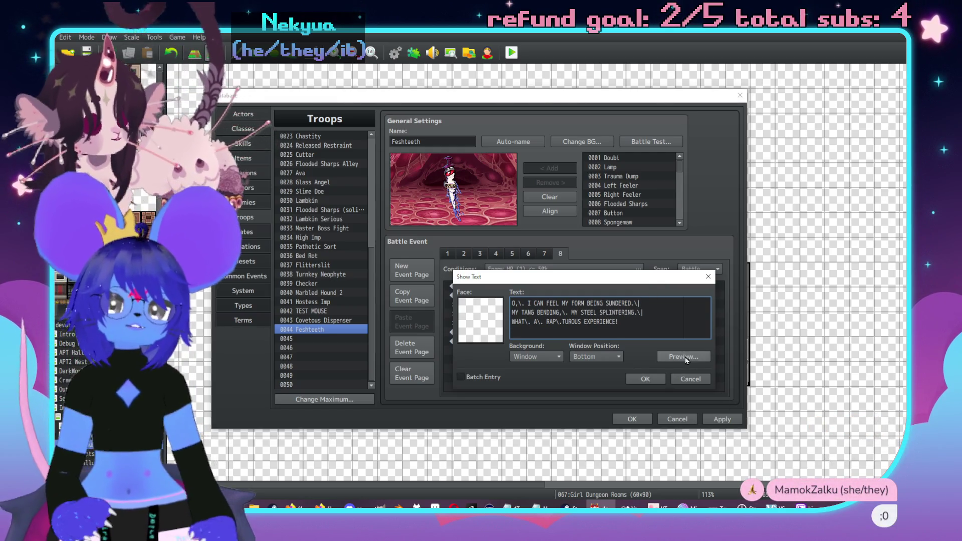
{"action": "left_click", "coordinate": [649, 381]}
{"action": "left_click", "coordinate": [649, 381]}
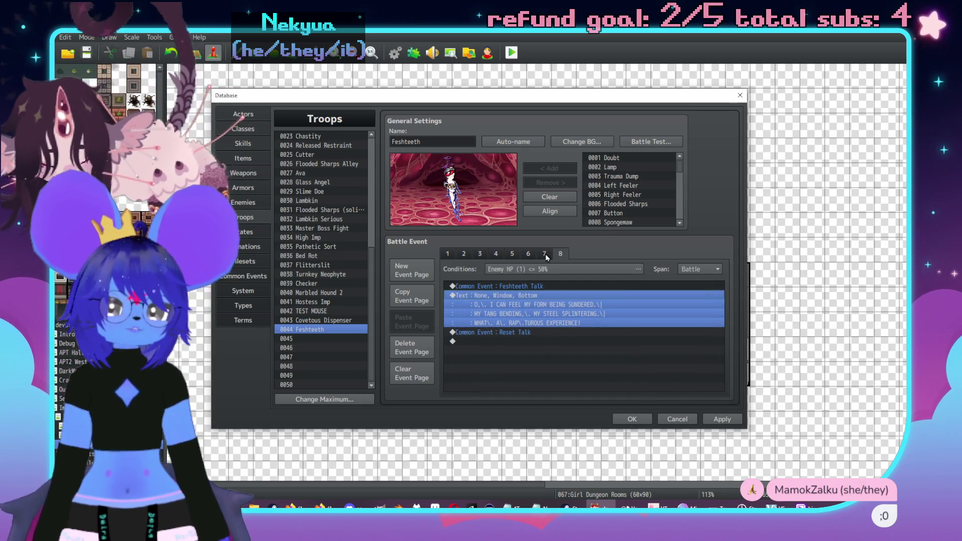
- Change page 8's trigger condition from enemy HP 50% to 40% or below
{"action": "double_click", "coordinate": [543, 269]}
{"action": "double_click", "coordinate": [615, 314]}
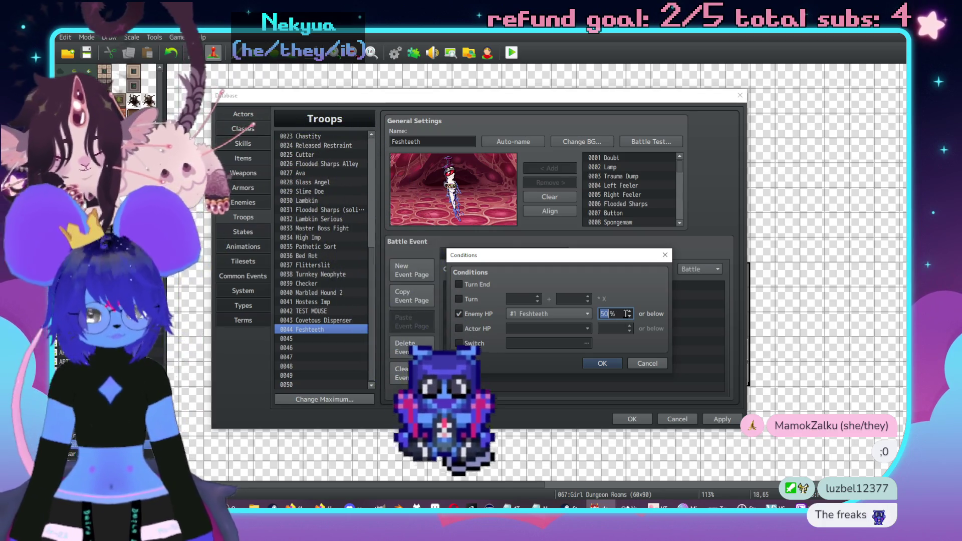
{"action": "type", "text": "40"}
{"action": "left_click", "coordinate": [602, 363]}
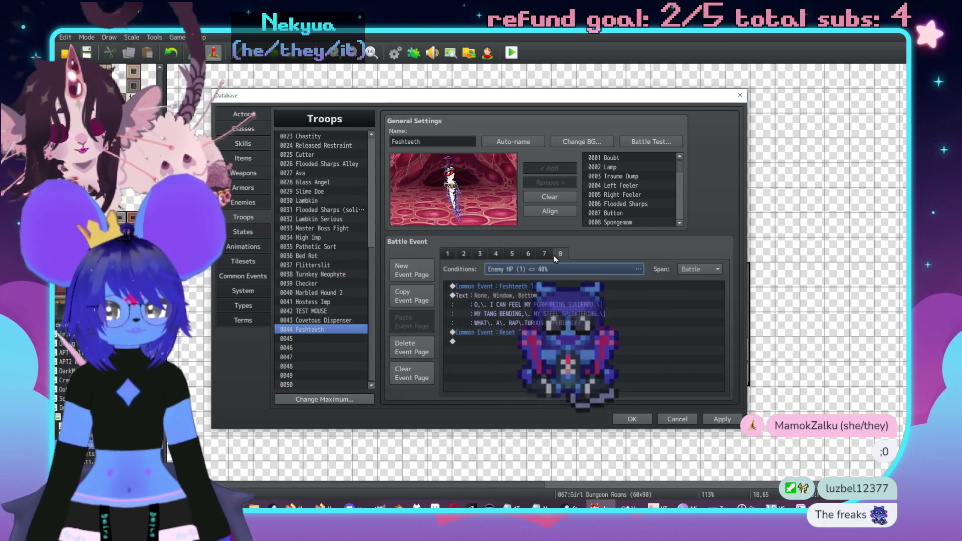
{"action": "left_click", "coordinate": [543, 254]}
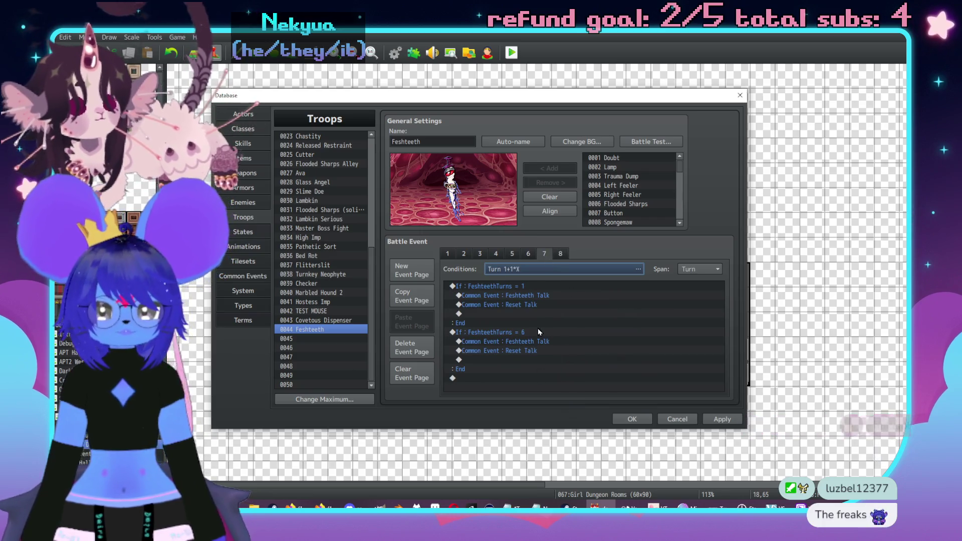
- Add a Show Text to the FeshteethTurns = 1 branch: 'SHALL WE GET STARTED?' / 'I LONG FOR THE PEELING OF YOUR FLESH.'
{"action": "double_click", "coordinate": [507, 312]}
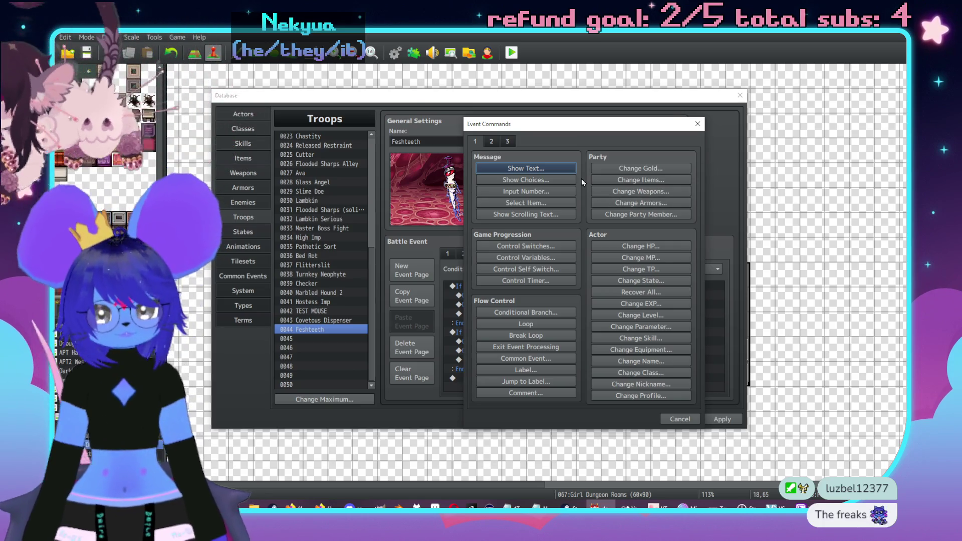
{"action": "left_click_drag", "start_coordinate": [581, 124], "coordinate": [720, 139]}
{"action": "left_click", "coordinate": [684, 184]}
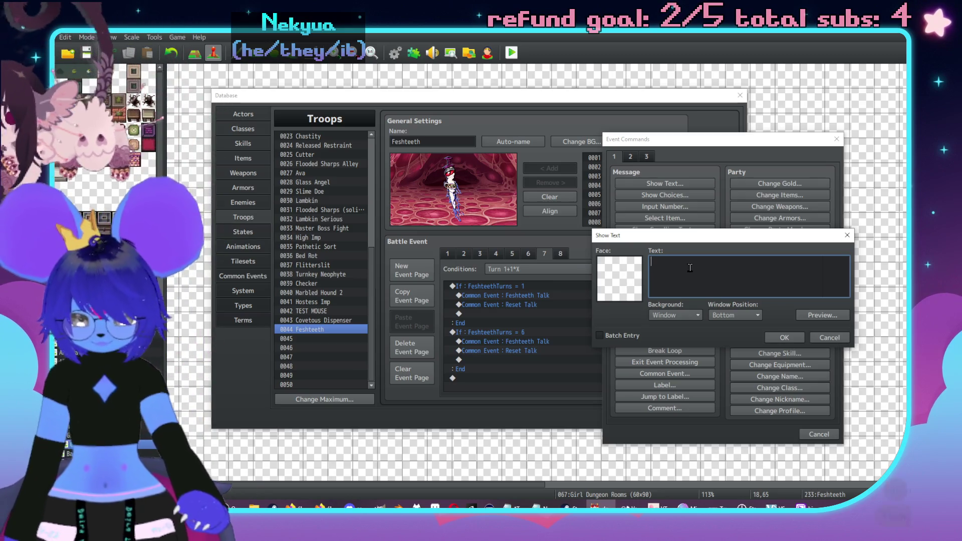
{"action": "type", "text": "SHALL"}
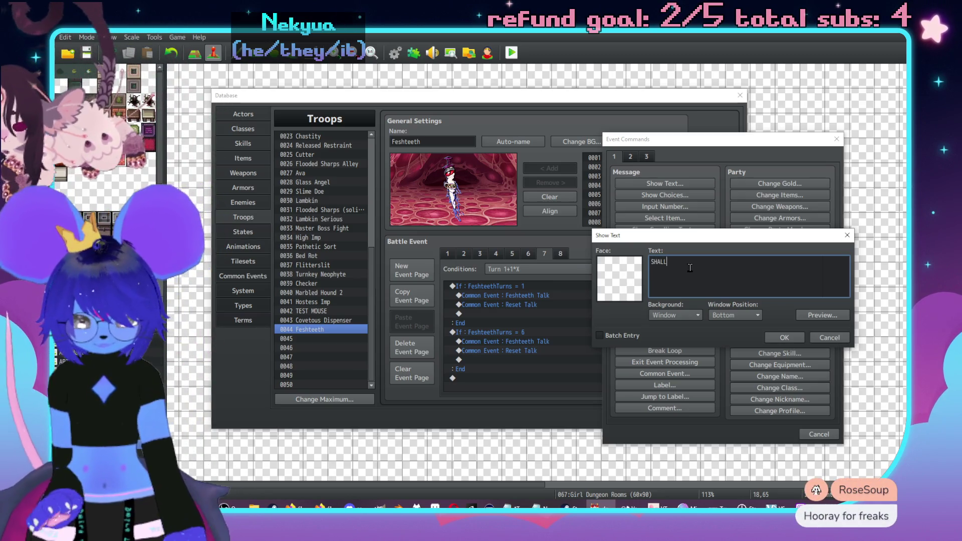
{"action": "type", "text": " WE GET\\. "}
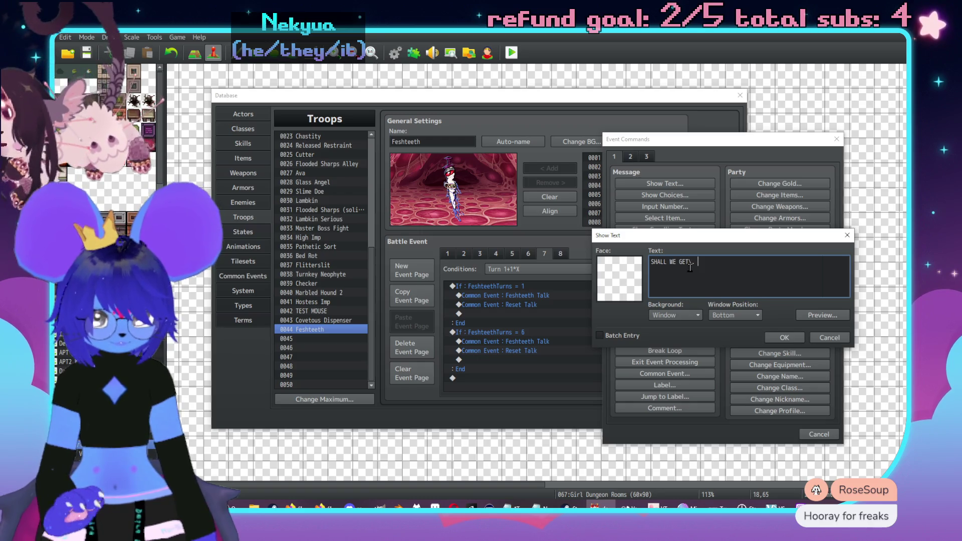
{"action": "type", "text": "STARTED?"}
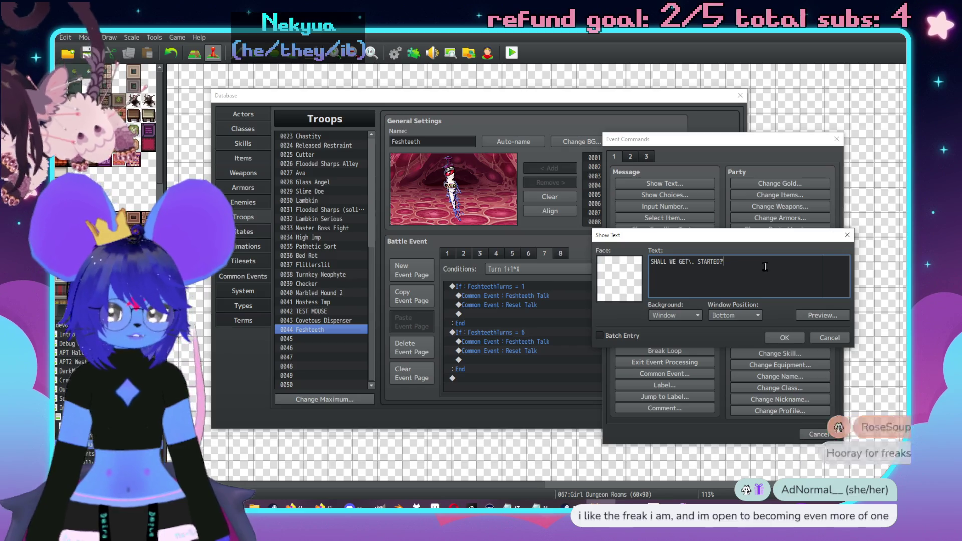
{"action": "type", "text": "\\|"}
{"action": "key", "text": "Return"}
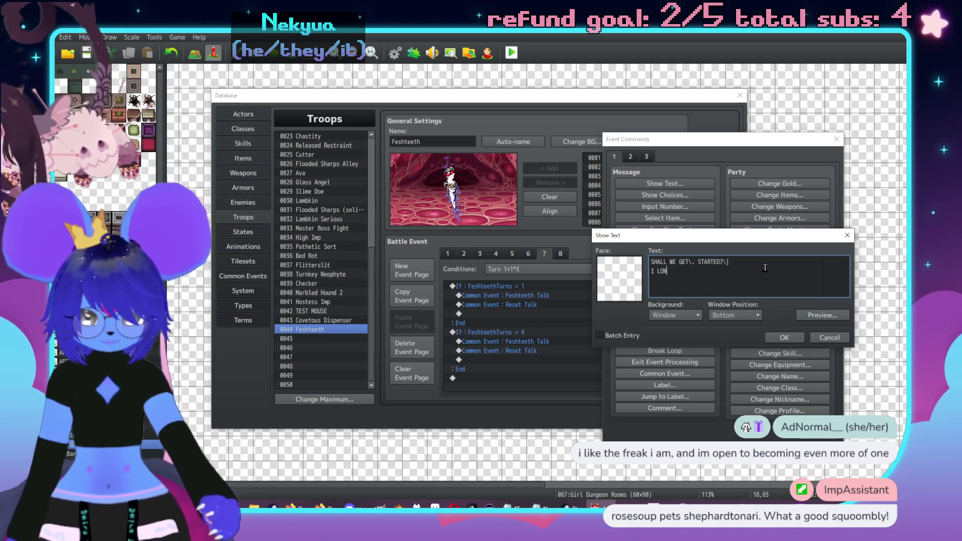
{"action": "type", "text": "G FOR THE PEEL"}
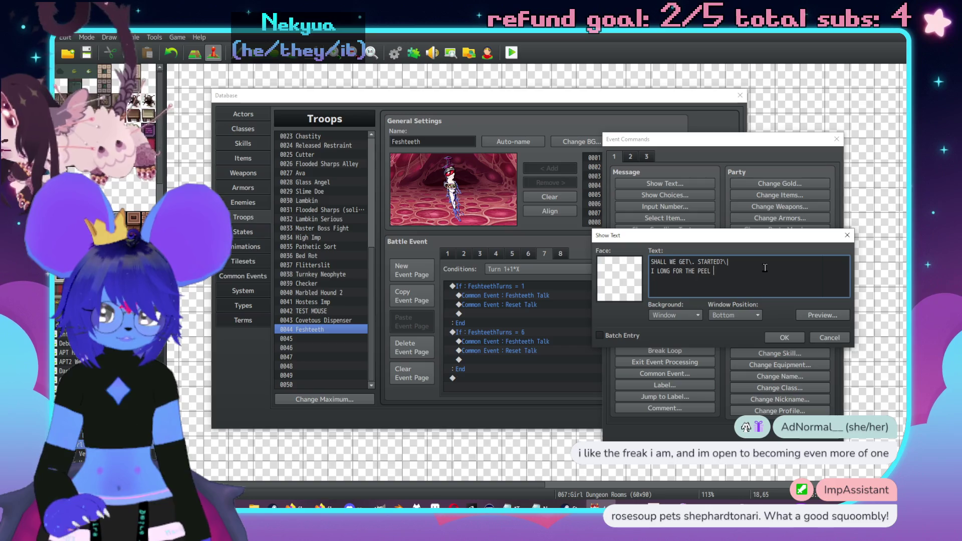
{"action": "key", "text": "BackSpace"}
{"action": "type", "text": "\\. OF YOUR FLESH."}
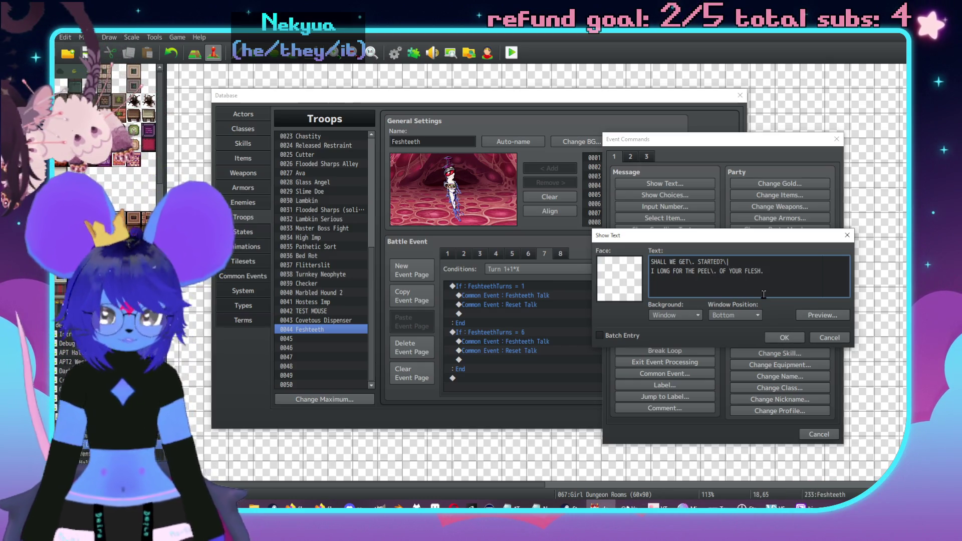
{"action": "type", "text": "ING"}
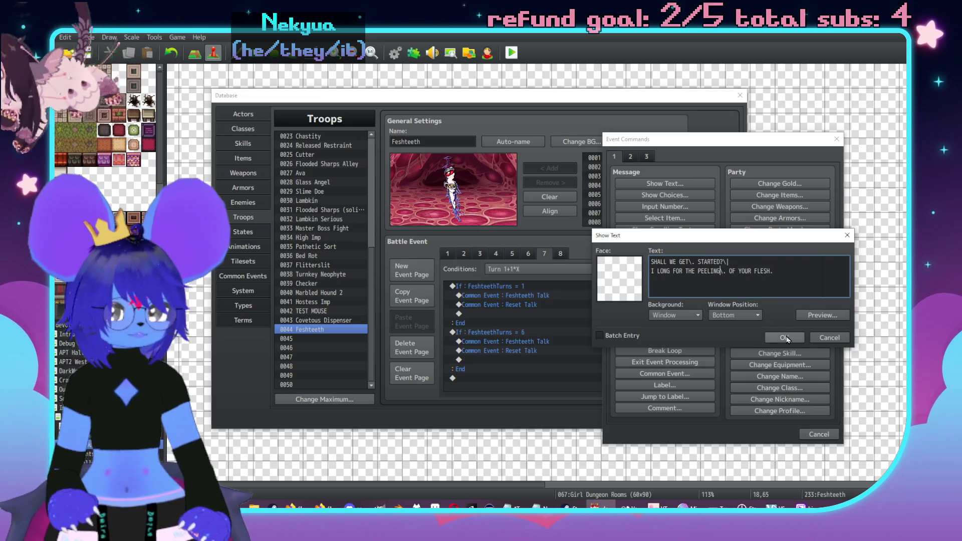
{"action": "left_click", "coordinate": [788, 338]}
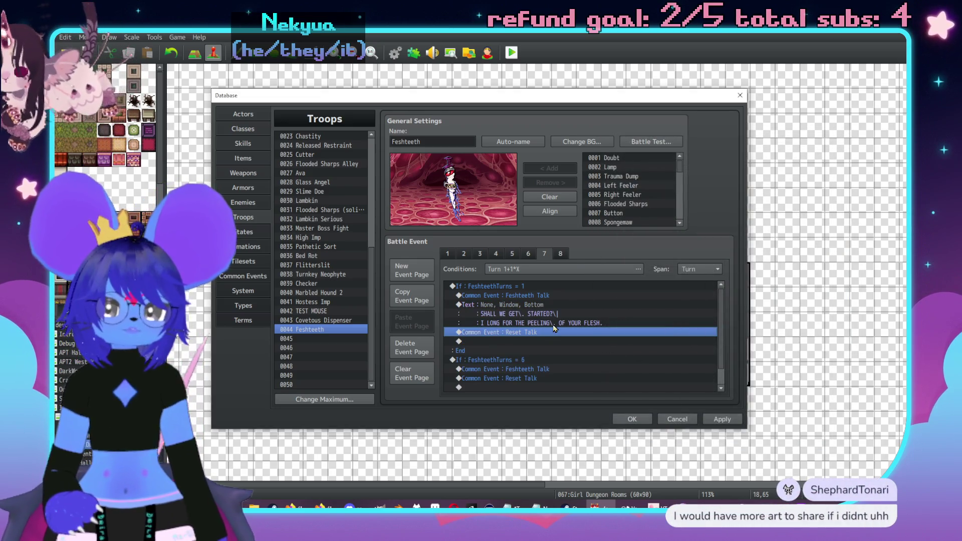
- Change the second branch condition from FeshteethTurns = 6 to FeshteethTurns = 4
{"action": "scroll", "coordinate": [554, 328], "scroll_direction": "down", "scroll_amount": 1}
{"action": "double_click", "coordinate": [534, 346]}
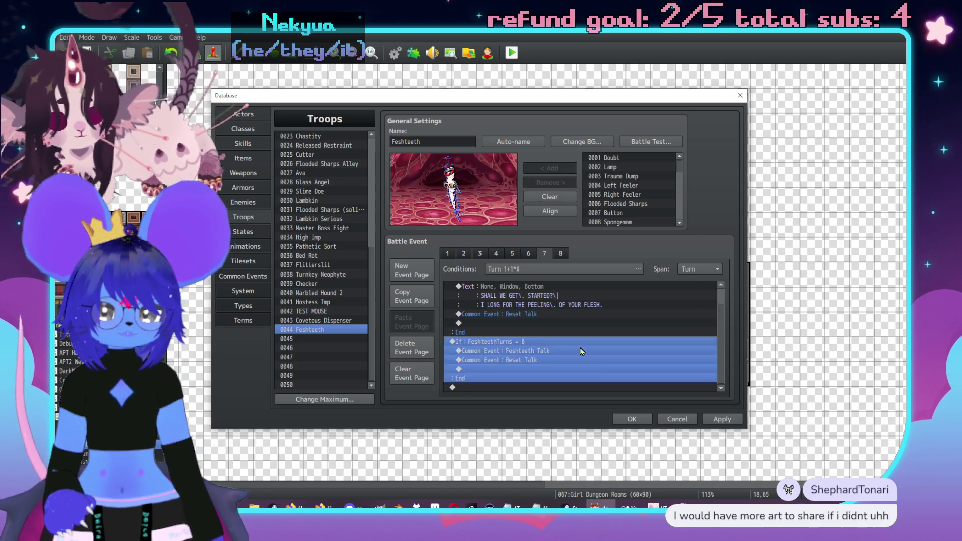
{"action": "type", "text": "4"}
{"action": "left_click", "coordinate": [636, 415]}
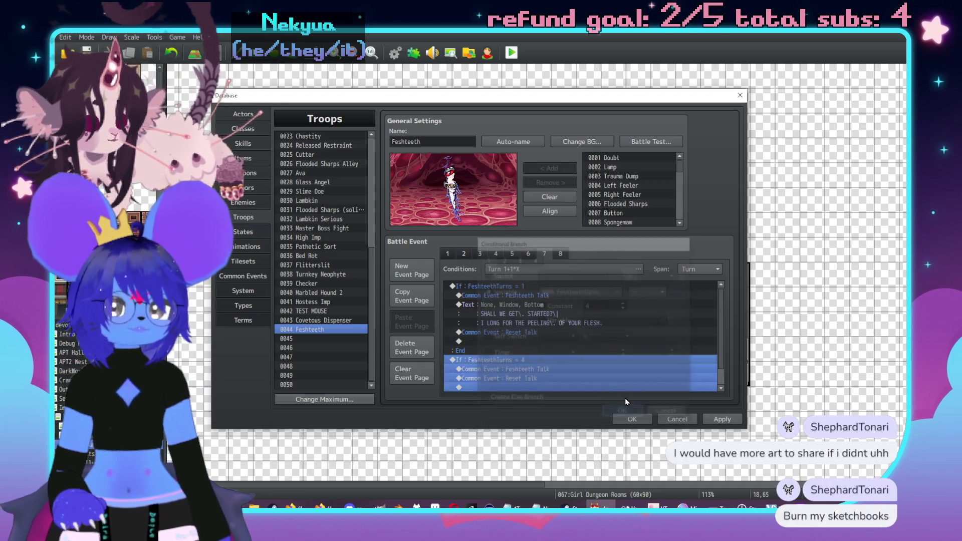
- Start a turn-4 message: 'ARE YOU SUFFERING BEAUTIFULLY? IS YOUR AGONY LOVABLE?' with pauses
{"action": "left_click", "coordinate": [547, 360]}
{"action": "key", "text": "Insert"}
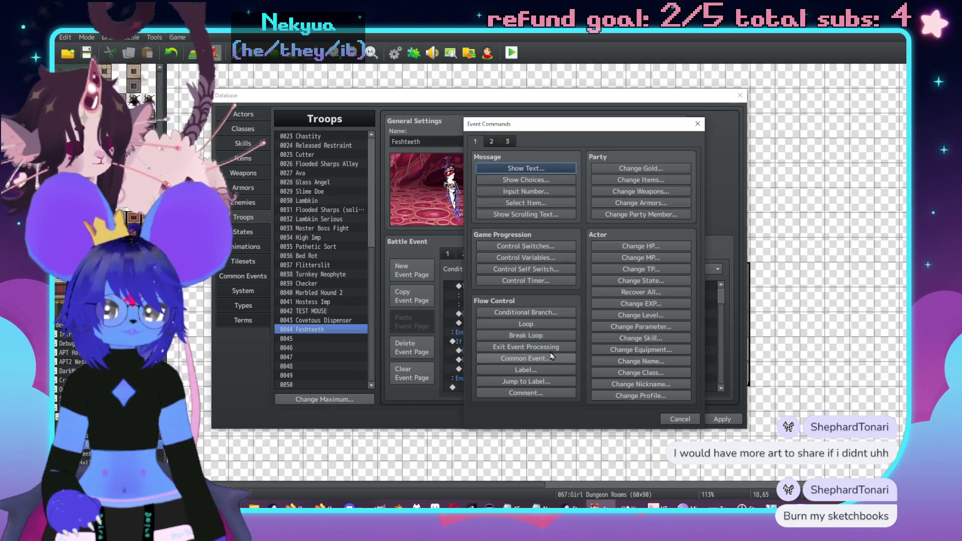
{"action": "left_click", "coordinate": [509, 171]}
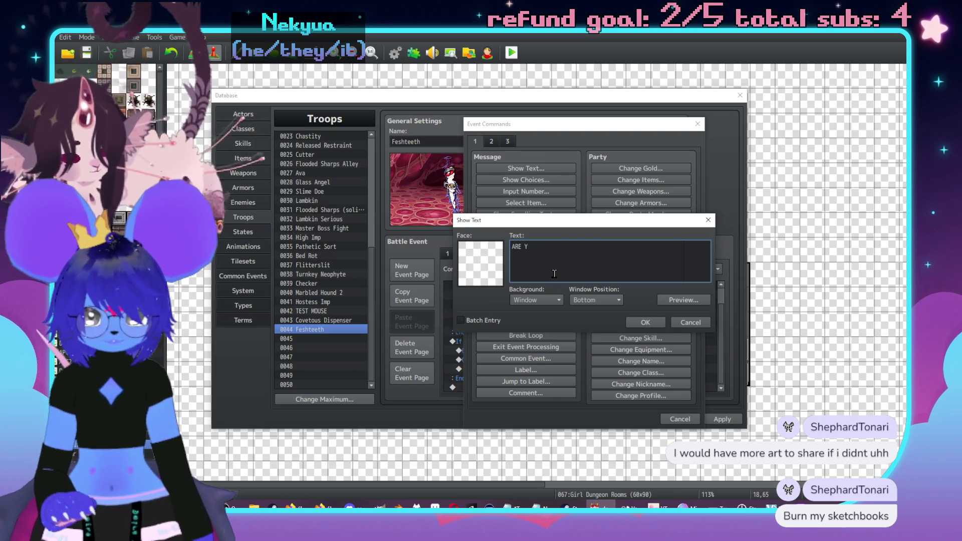
{"action": "type", "text": "OU SUFFERING BEAUTIFULL?"}
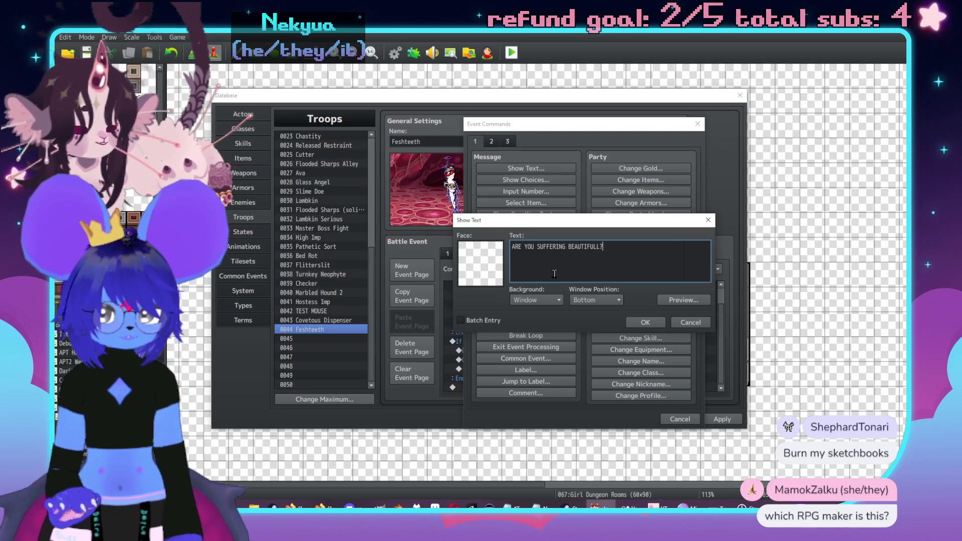
{"action": "key", "text": "BackSpace"}
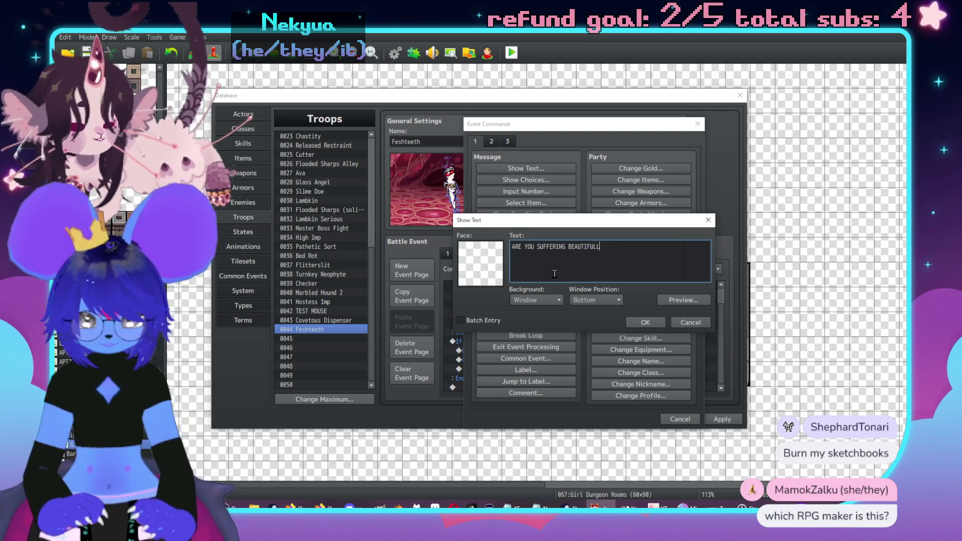
{"action": "type", "text": "Y?\\."}
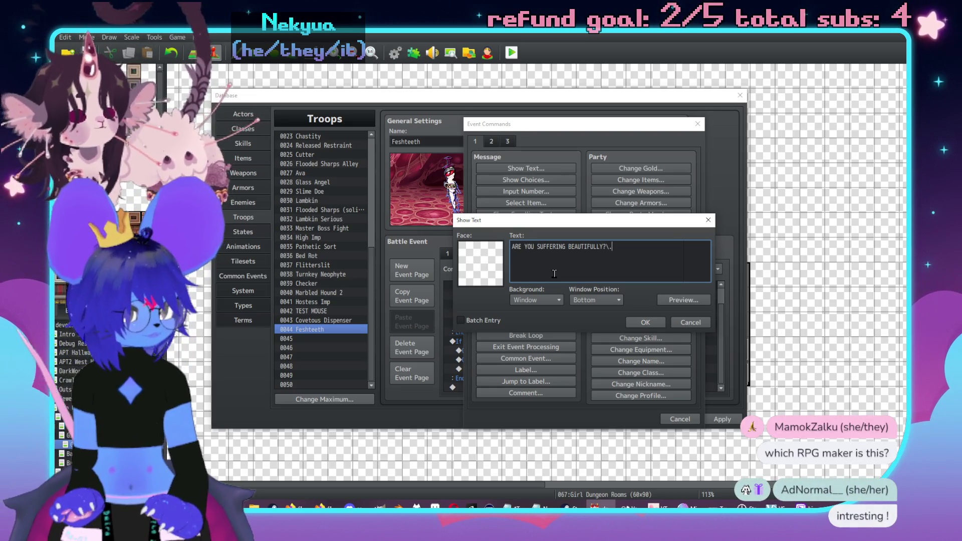
{"action": "key", "text": "BackSpace"}
{"action": "type", "text": "|"}
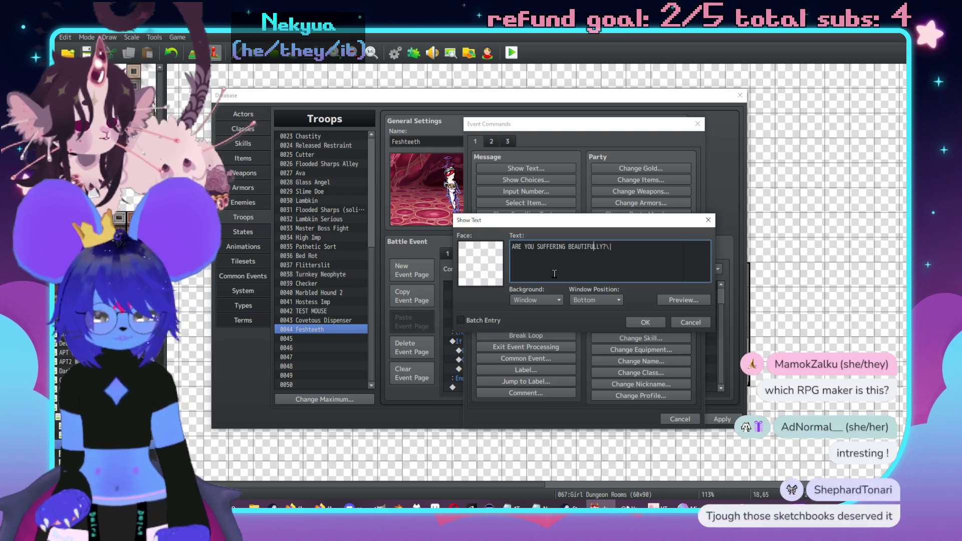
{"action": "left_click", "coordinate": [554, 273]}
{"action": "type", "text": "\\."}
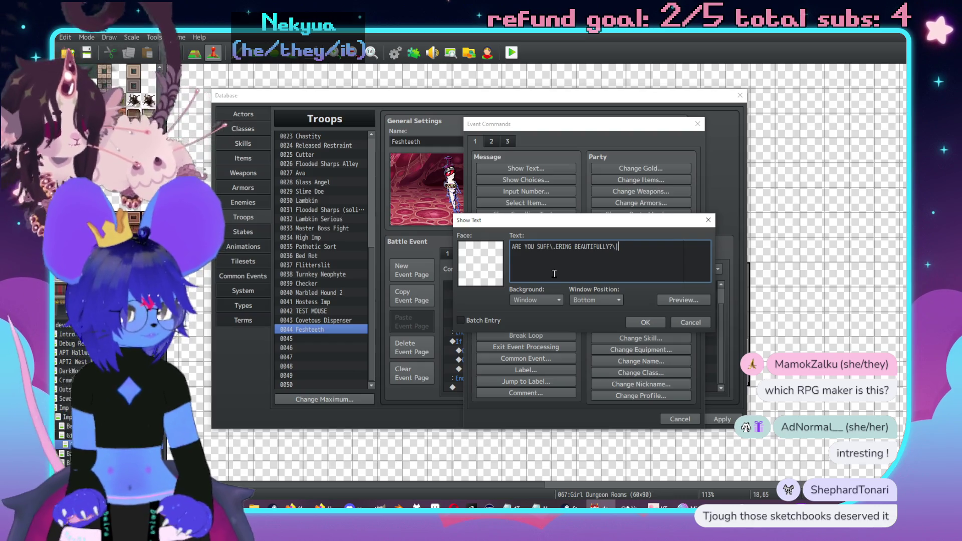
{"action": "type", "text": "IS YOUR"}
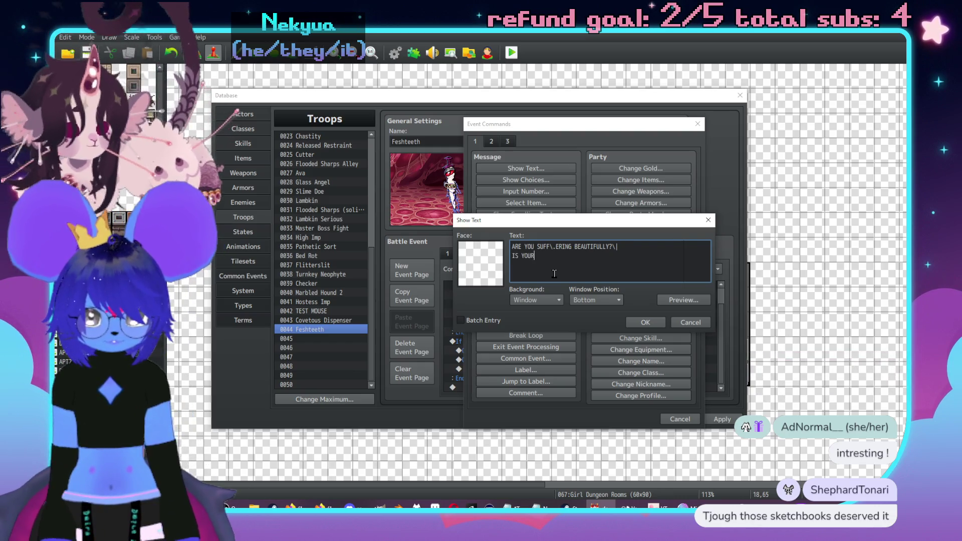
{"action": "type", "text": " AGONY LOVABL"}
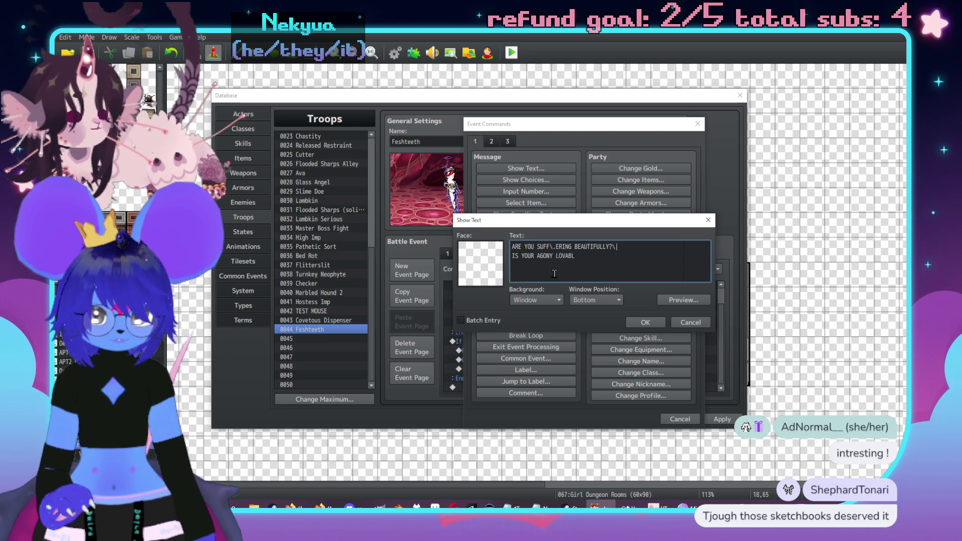
{"action": "type", "text": "E?\\|"}
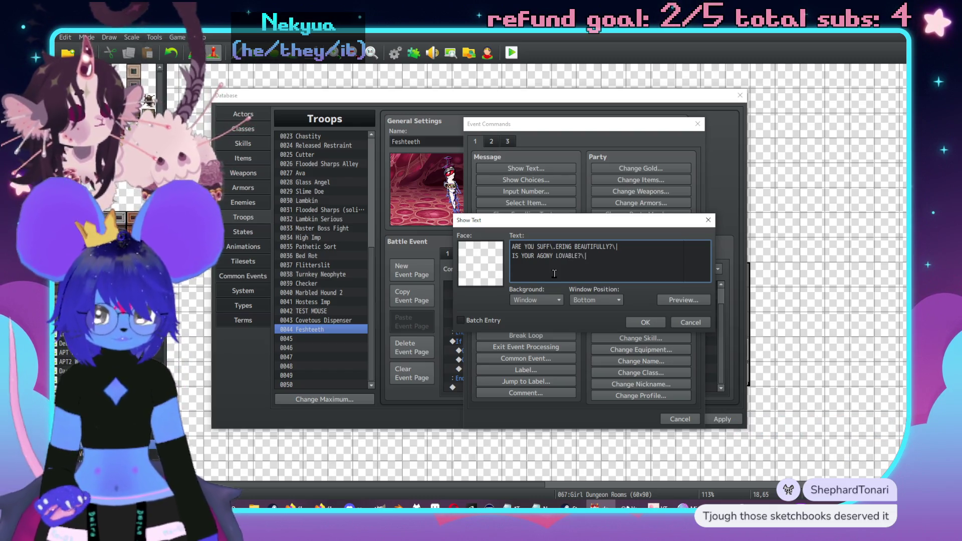
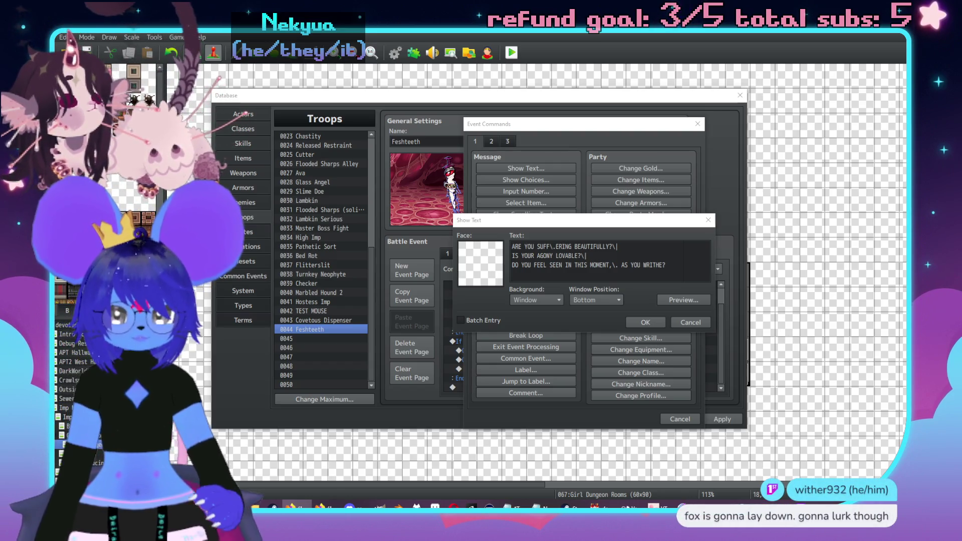
- Insert \. pauses so the turn-4 lines read 'IS YOUR AG\.ONY LOVABLE?' and 'DO YOU FEEL\. SEEN'
{"action": "left_click", "coordinate": [609, 260]}
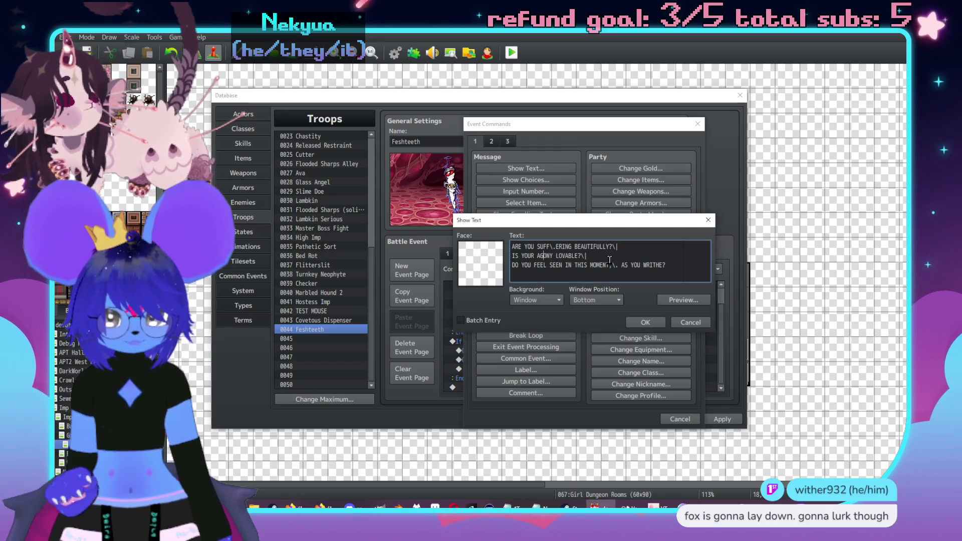
{"action": "type", "text": "\\."}
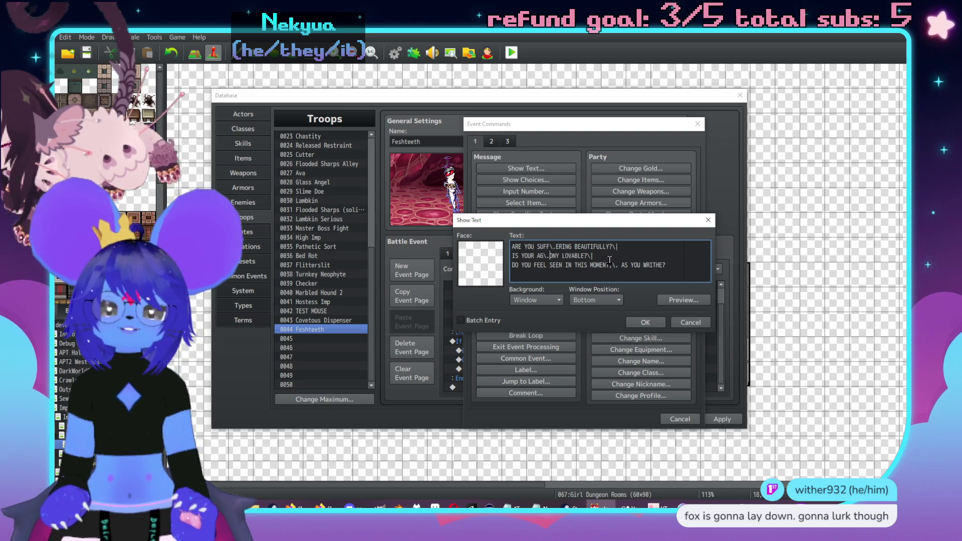
{"action": "key", "text": "Down"}
{"action": "type", "text": "\\."}
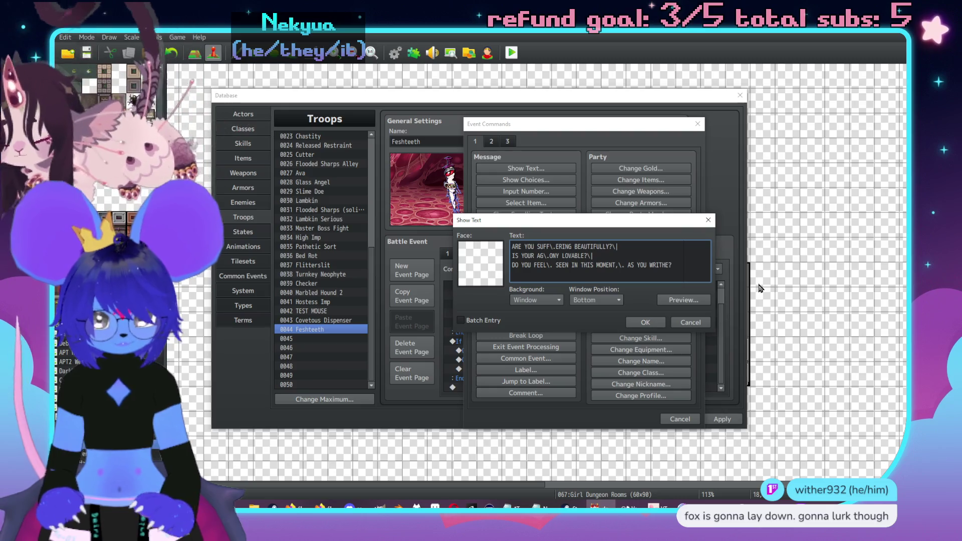
{"action": "type", "text": "\\."}
{"action": "left_click", "coordinate": [646, 323]}
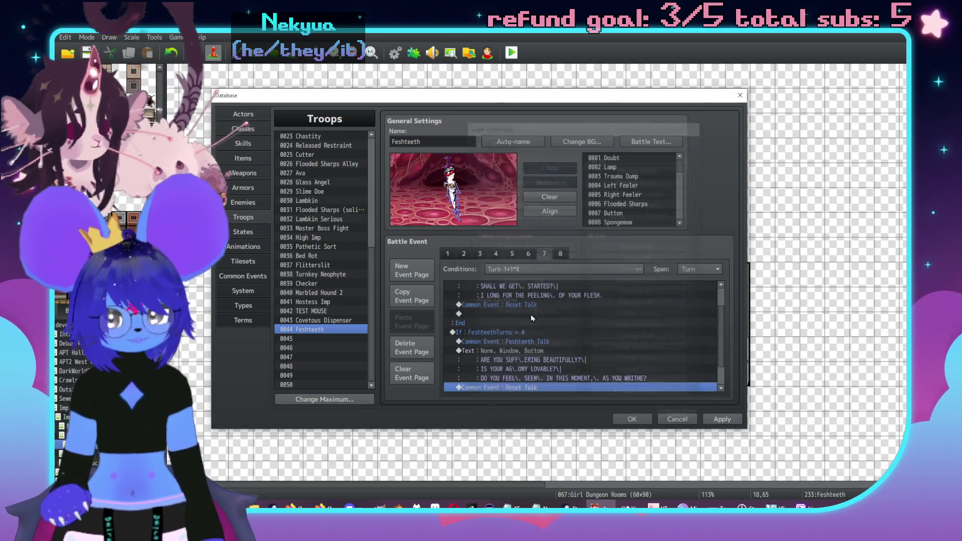
{"action": "left_click", "coordinate": [504, 305]}
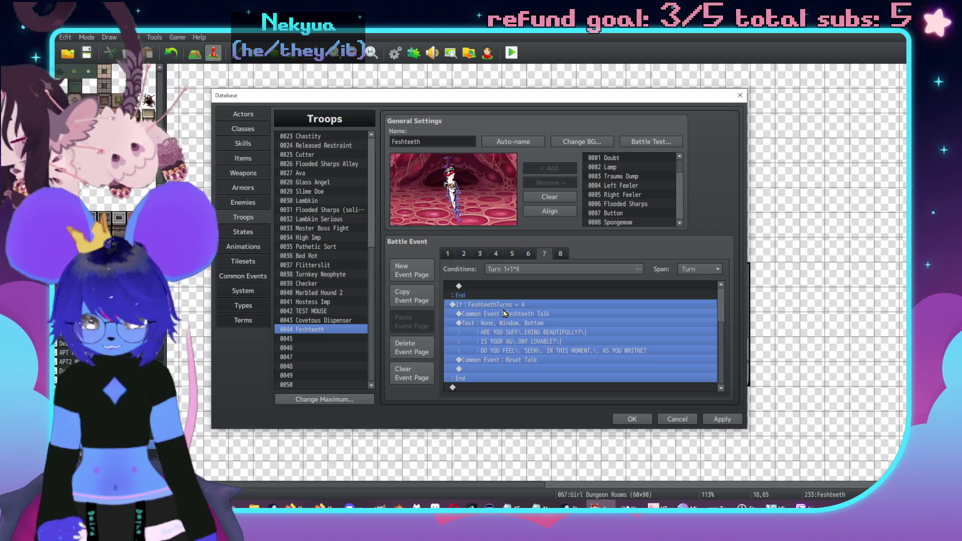
- Paste the turn-4 block at the end of the event and change its condition to turn 7
{"action": "left_click", "coordinate": [487, 388]}
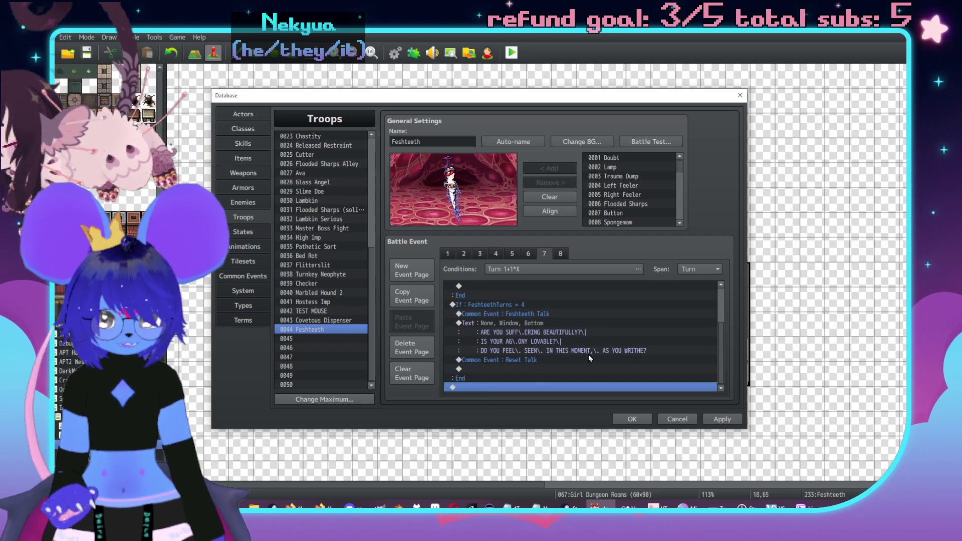
{"action": "double_click", "coordinate": [547, 305]}
{"action": "double_click", "coordinate": [600, 306]}
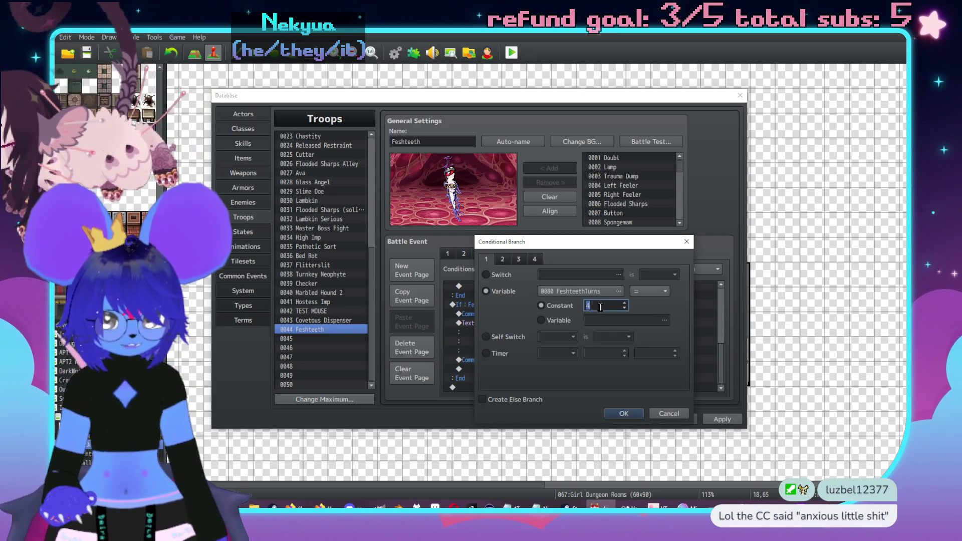
{"action": "type", "text": "7"}
{"action": "left_click", "coordinate": [623, 413]}
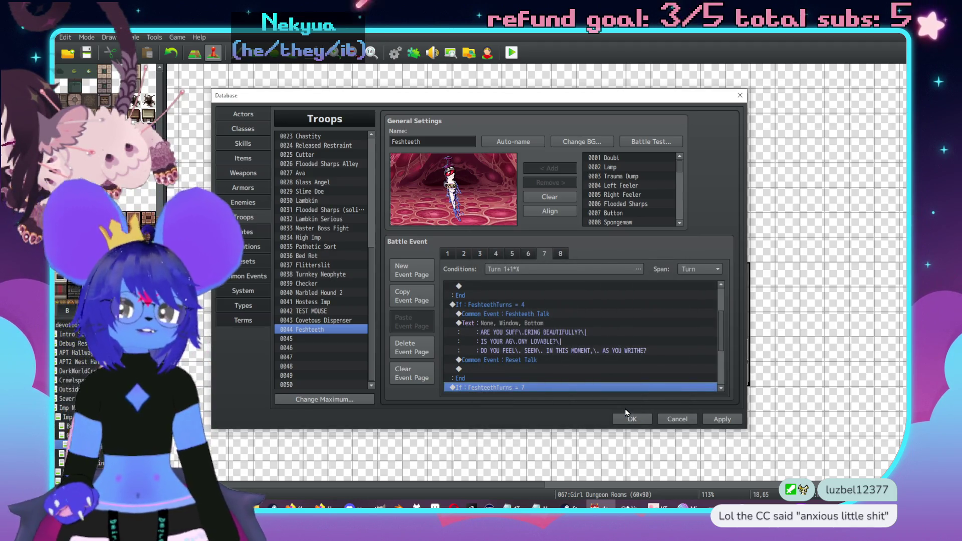
{"action": "scroll", "coordinate": [580, 340], "scroll_direction": "down", "scroll_amount": 3}
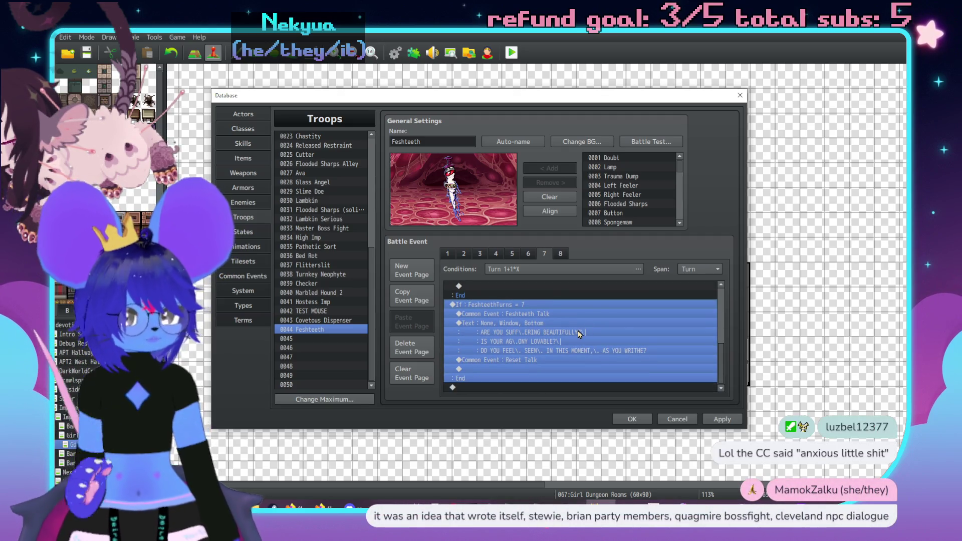
{"action": "left_click", "coordinate": [545, 329]}
- Paste a copy of the turn-1 dialogue block and set its condition to turn 3
{"action": "scroll", "coordinate": [546, 330], "scroll_direction": "up", "scroll_amount": 5}
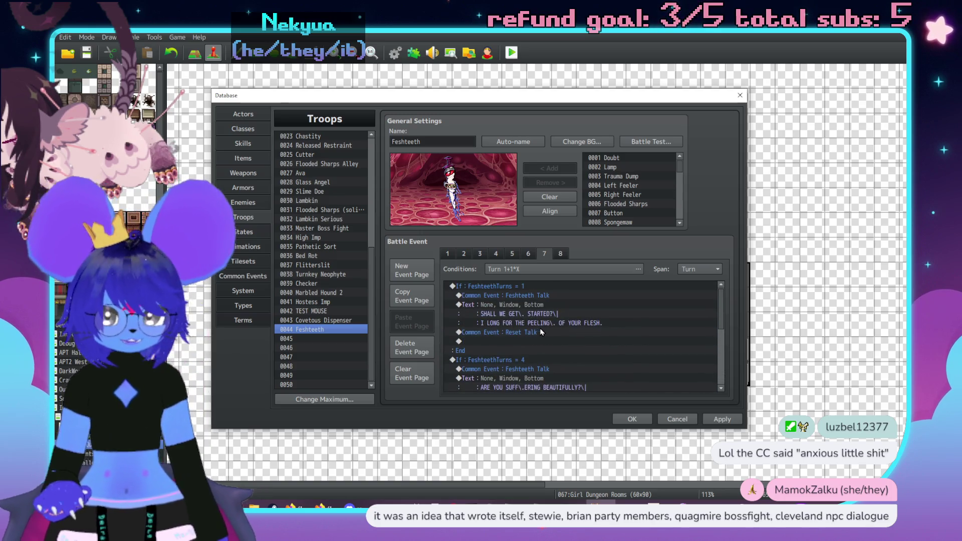
{"action": "left_click", "coordinate": [525, 305]}
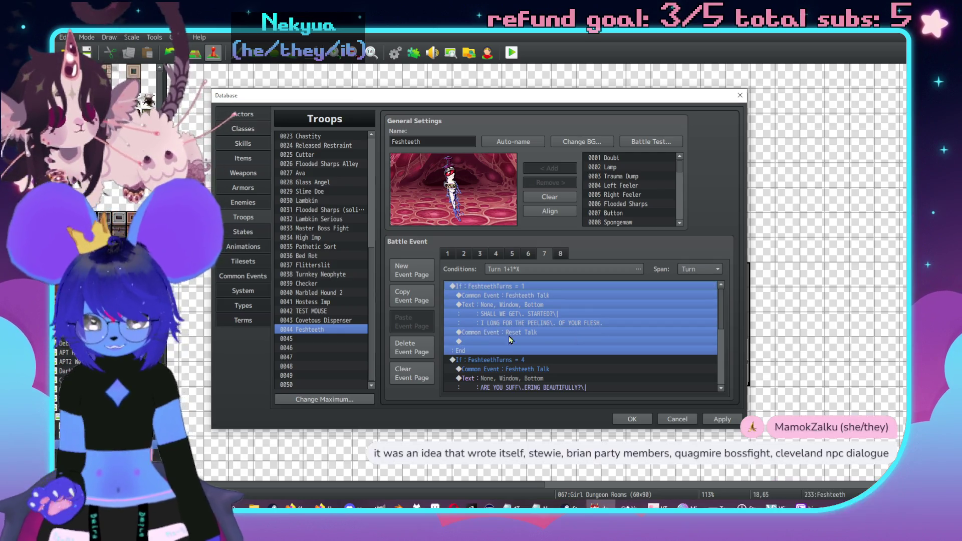
{"action": "left_click", "coordinate": [520, 360]}
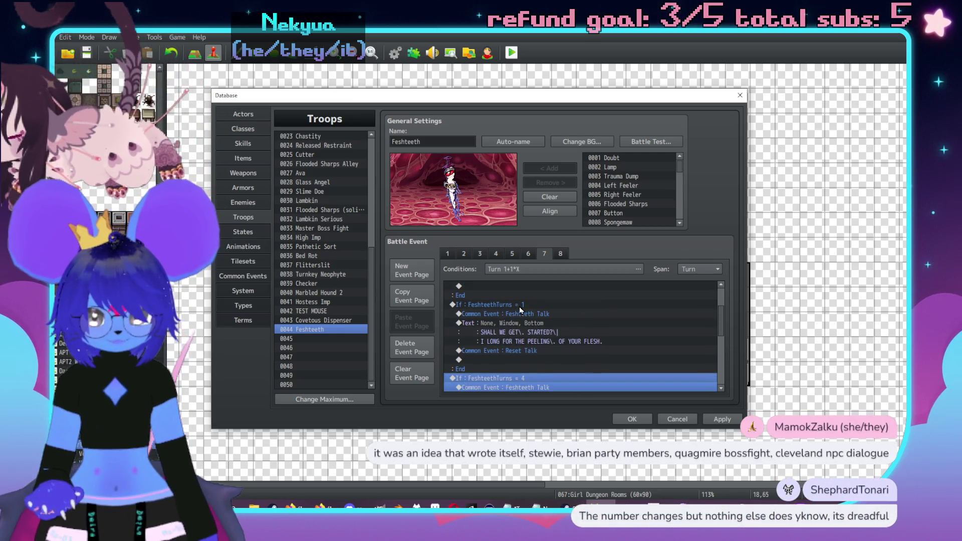
{"action": "scroll", "coordinate": [551, 340], "scroll_direction": "down", "scroll_amount": 2}
{"action": "double_click", "coordinate": [589, 304]}
{"action": "double_click", "coordinate": [589, 304]}
{"action": "type", "text": "3"}
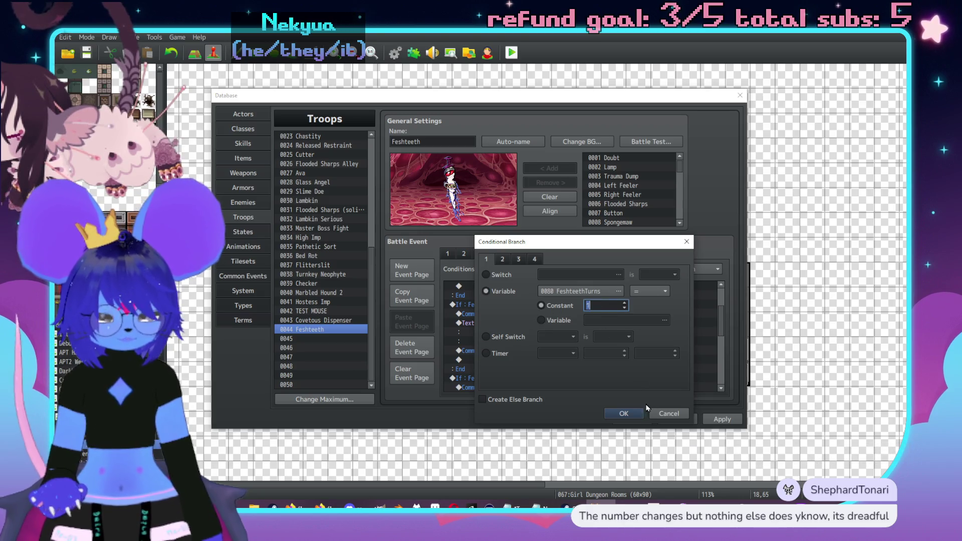
{"action": "left_click", "coordinate": [623, 413]}
- Rewrite the turn-3 dialogue as 'I CANNOT TOUCH YOU WITHOUT\. RUINING YOU,' and 'DO I SIM\.PLY NOT TOUCH YOU\. AT ALL?'
{"action": "double_click", "coordinate": [490, 343]}
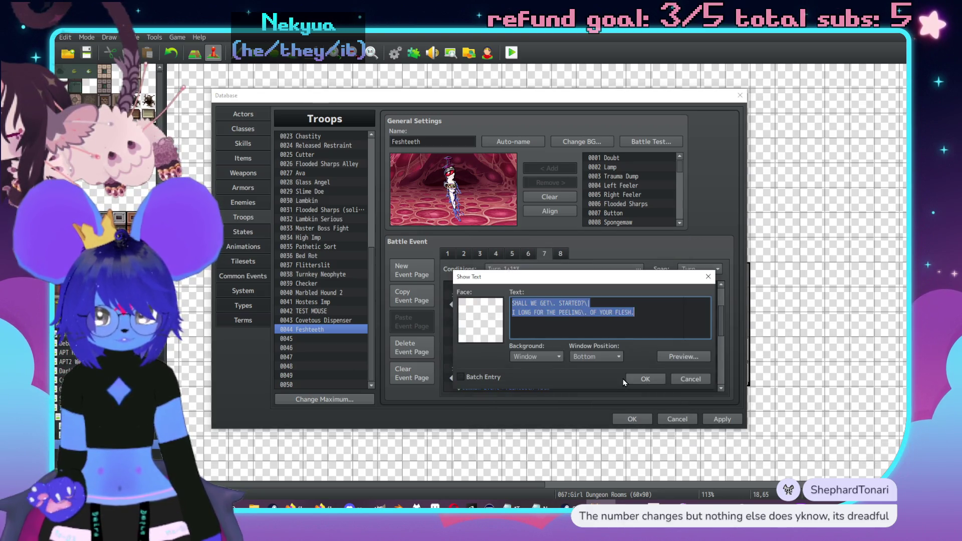
{"action": "type", "text": "I CANNOT TOU"}
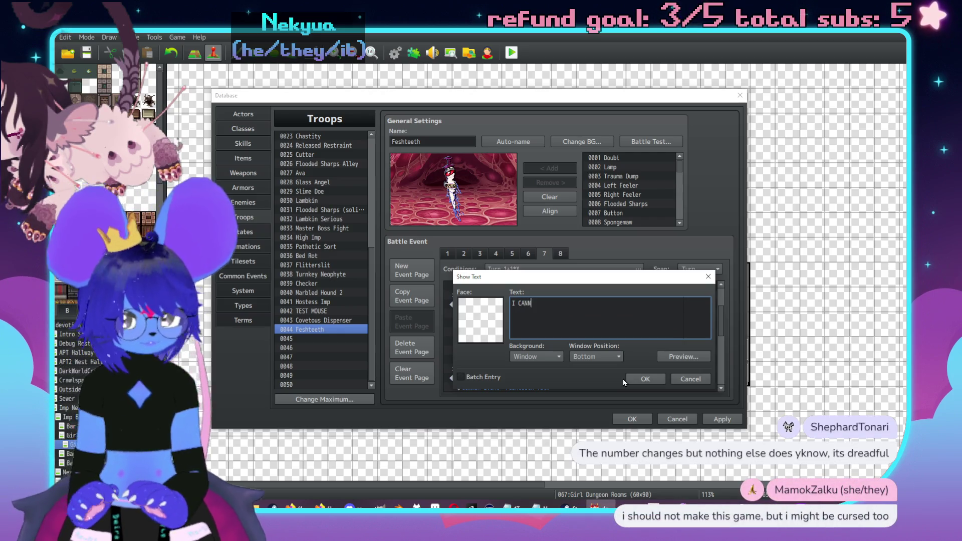
{"action": "type", "text": "CH YOU W"}
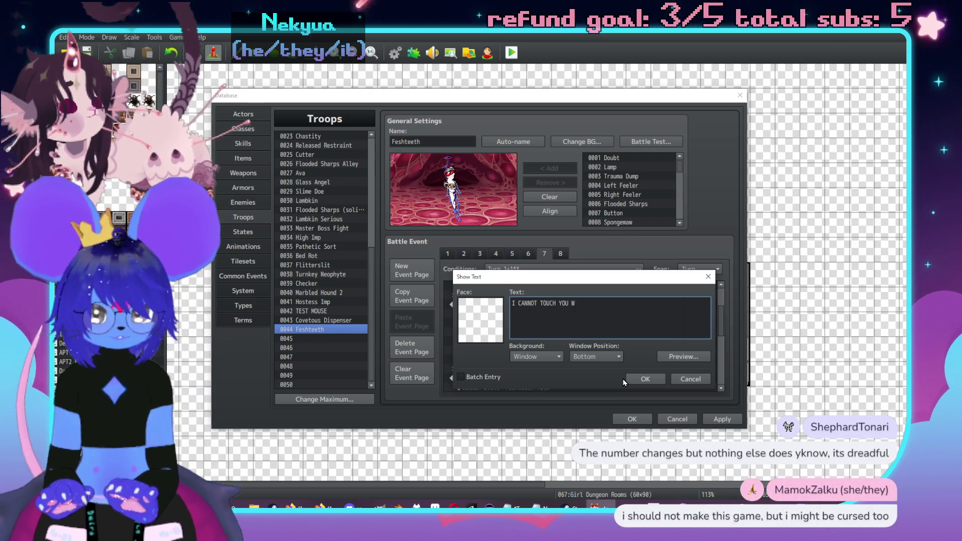
{"action": "type", "text": "ITHOUT RUINING "}
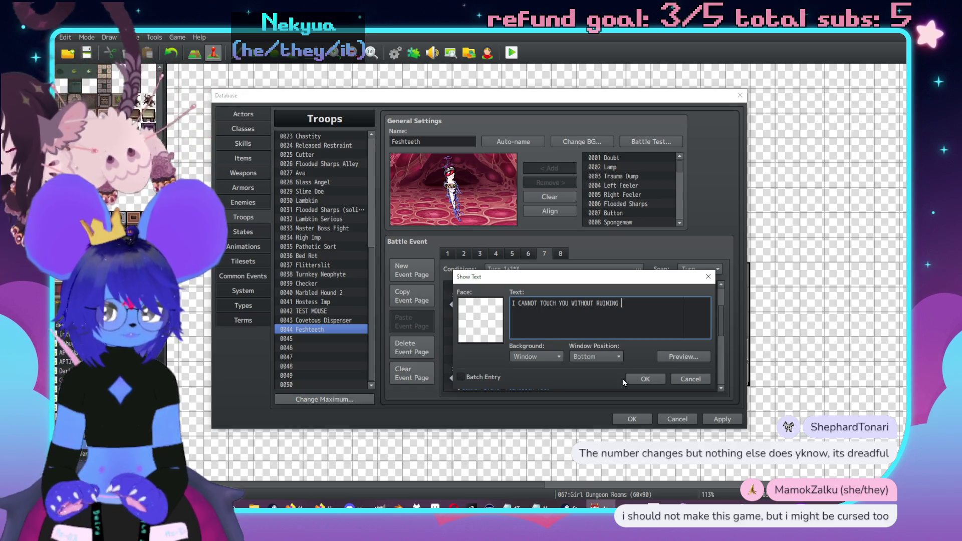
{"action": "type", "text": "YOU,\\."}
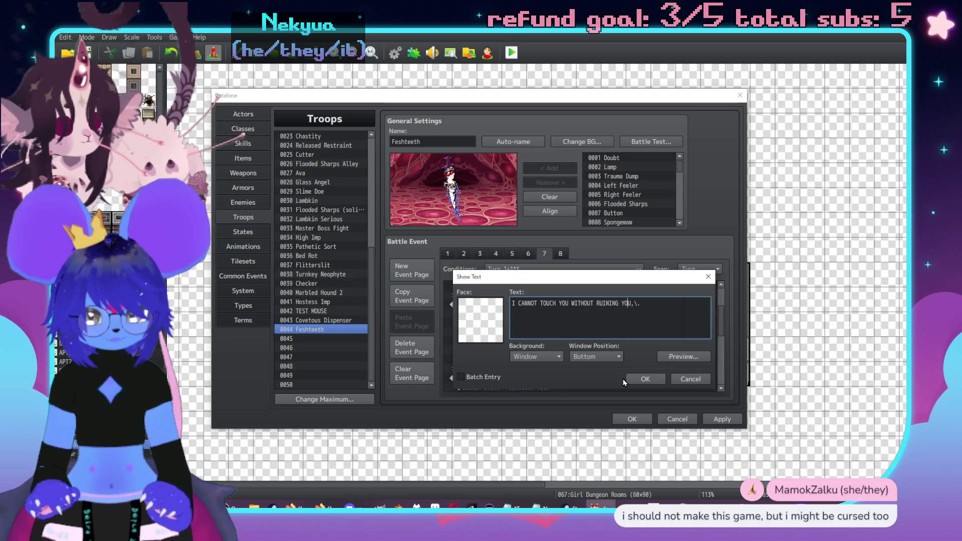
{"action": "type", "text": "\\."}
{"action": "key", "text": "End"}
{"action": "key", "text": "BackSpace"}
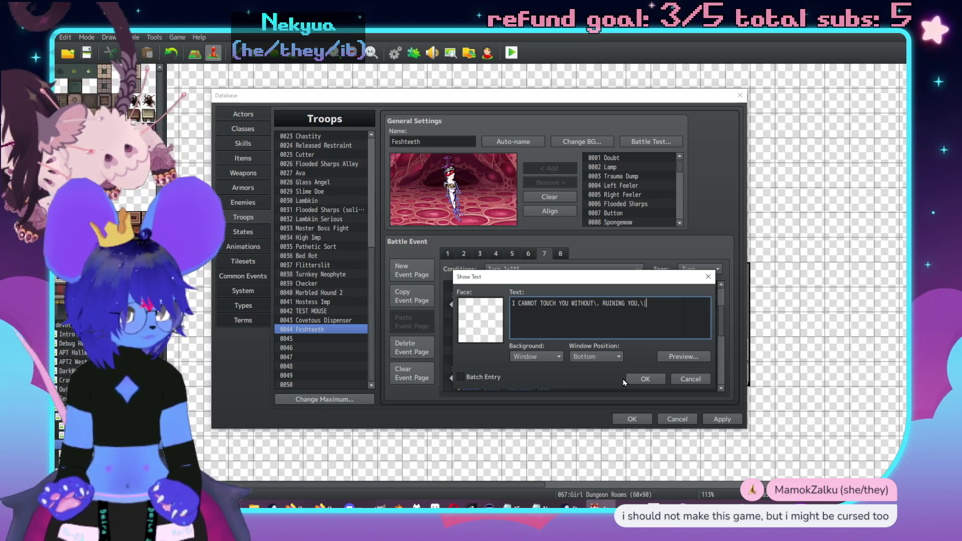
{"action": "key", "text": "Return"}
{"action": "type", "text": "DO I SIM\\."}
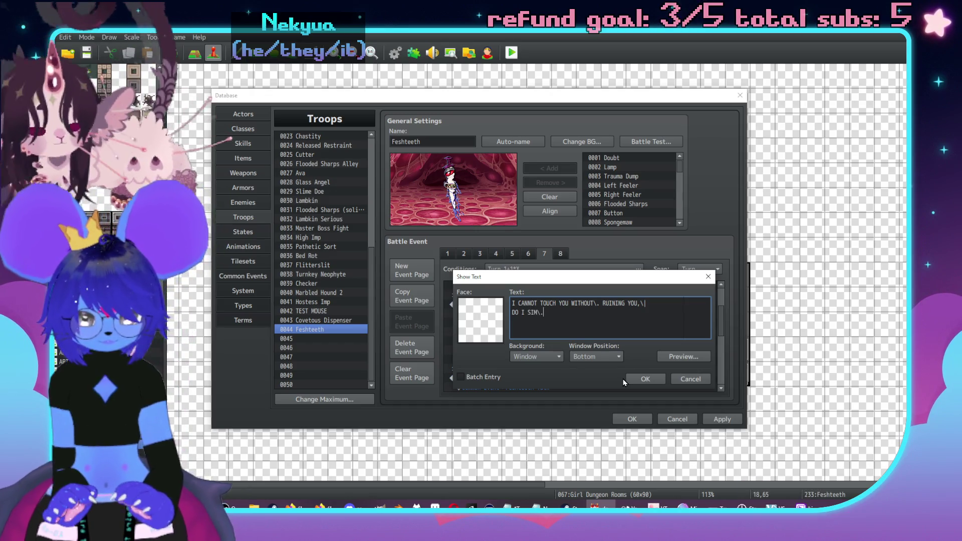
{"action": "type", "text": "PLY NOT TOUCH YOU"}
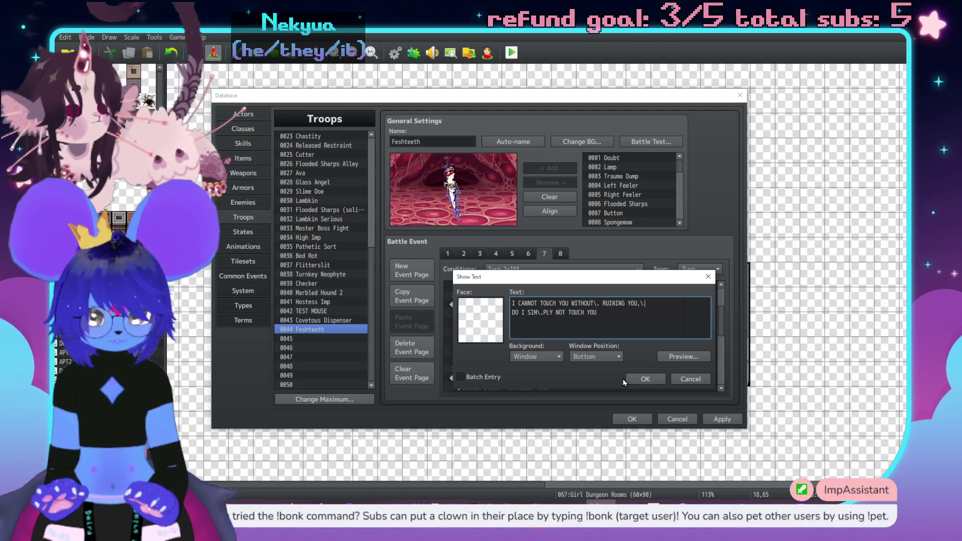
{"action": "type", "text": "\\. AT ALL:"}
{"action": "key", "text": "BackSpace"}
{"action": "type", "text": "?"}
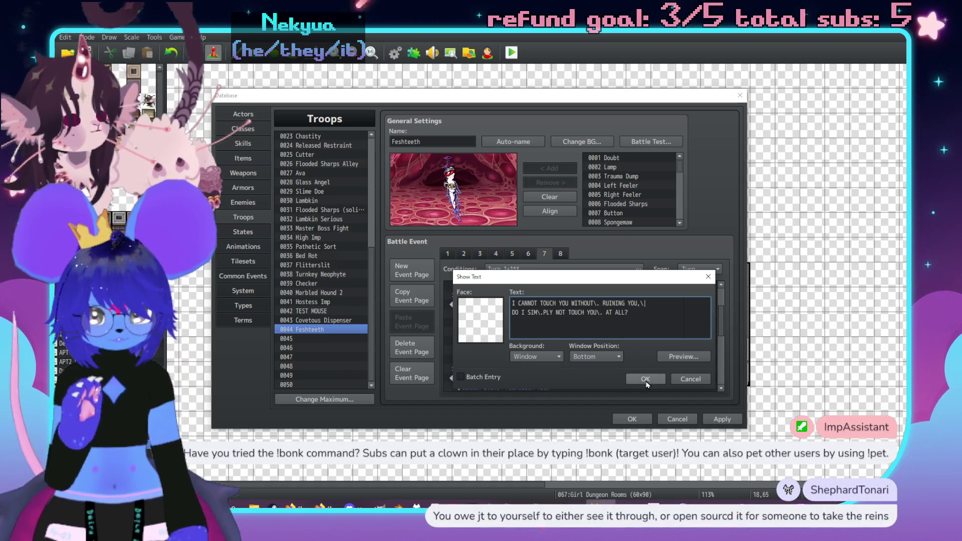
{"action": "left_click", "coordinate": [645, 380]}
{"action": "scroll", "coordinate": [580, 338], "scroll_direction": "down", "scroll_amount": 1}
{"action": "left_click", "coordinate": [551, 356]}
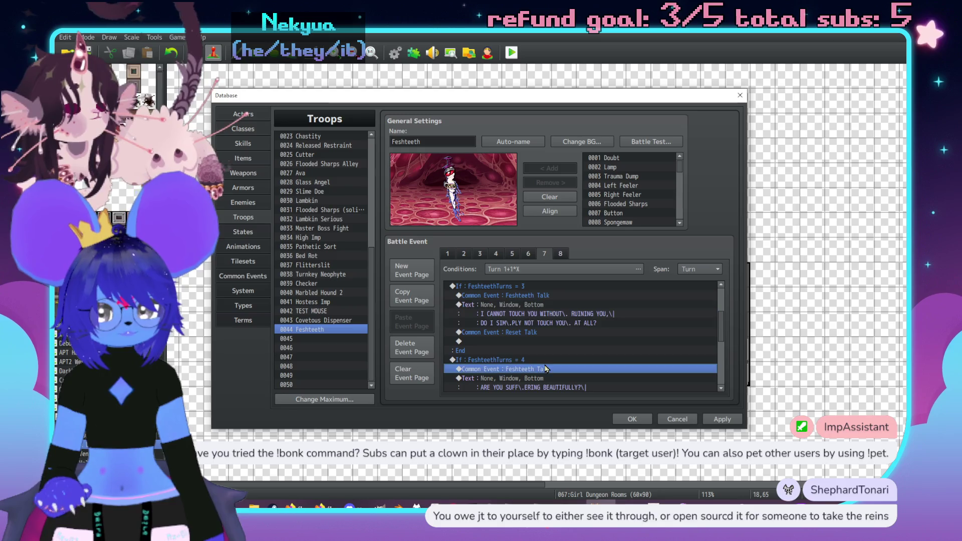
- Change the turn-7 branch condition to turn 8, paste another copy of the block, and apply
{"action": "double_click", "coordinate": [546, 361]}
{"action": "double_click", "coordinate": [596, 307]}
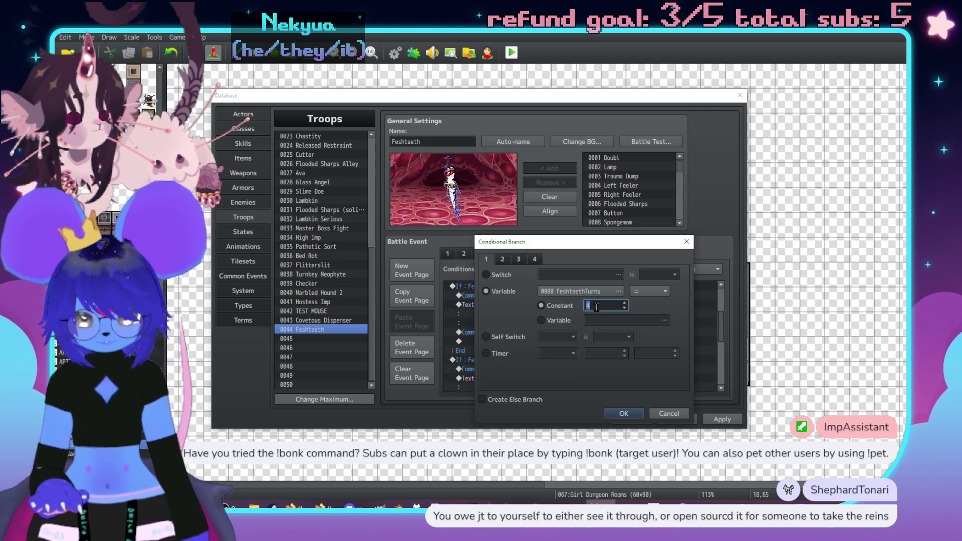
{"action": "type", "text": "6"}
{"action": "scroll", "coordinate": [557, 341], "scroll_direction": "down", "scroll_amount": 2}
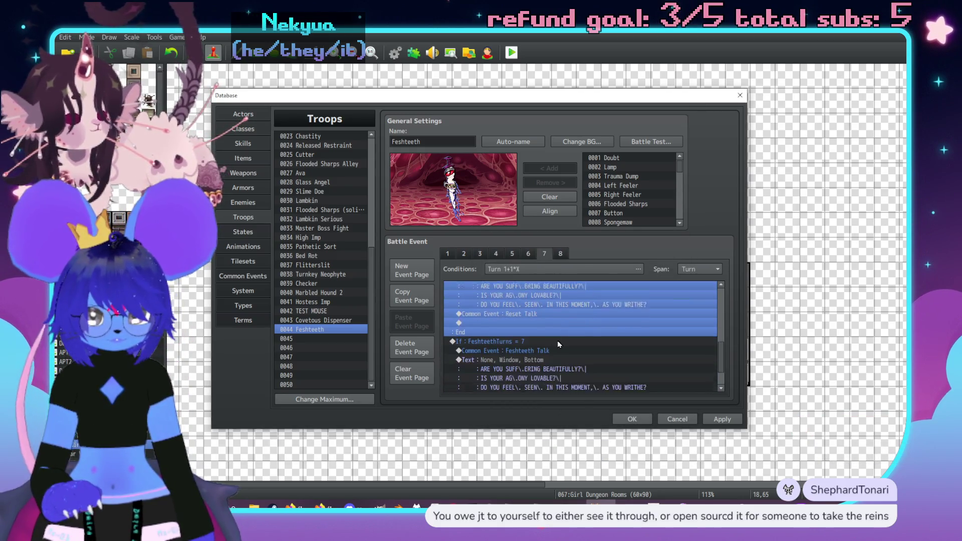
{"action": "double_click", "coordinate": [614, 353]}
{"action": "type", "text": "8"}
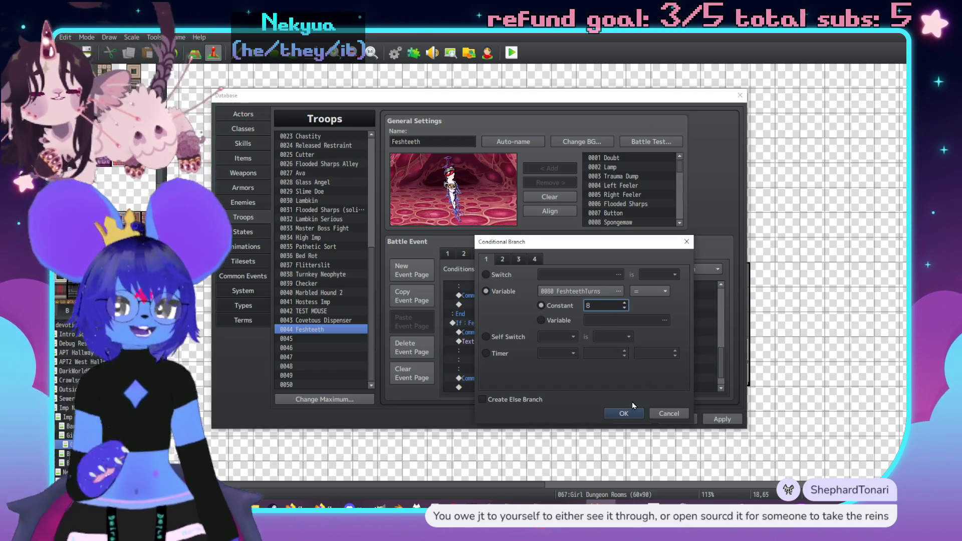
{"action": "left_click", "coordinate": [632, 414]}
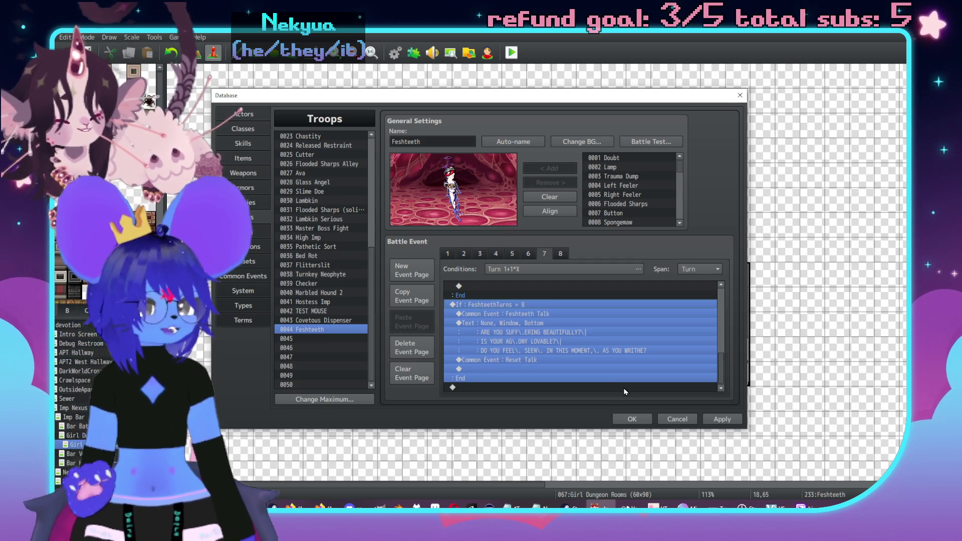
{"action": "key", "text": "ctrl+v"}
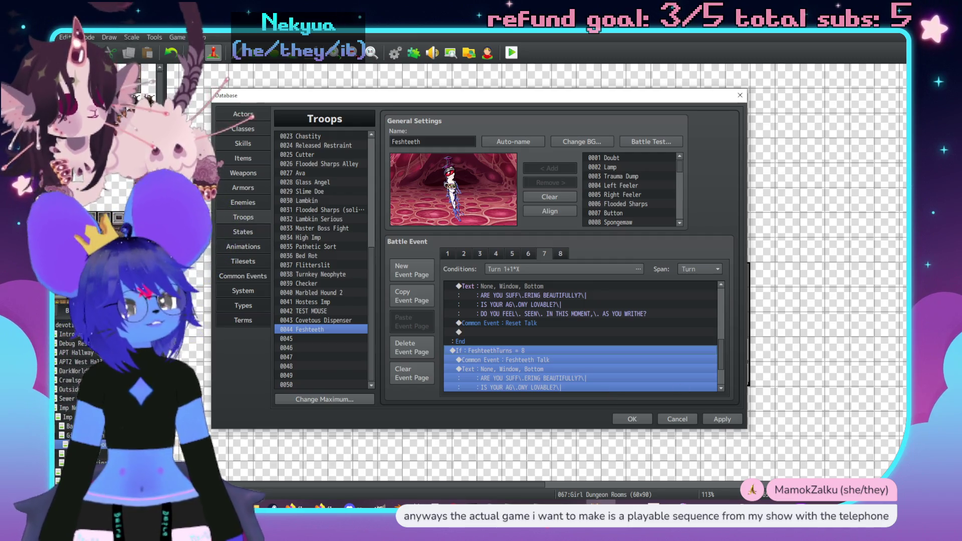
{"action": "left_click", "coordinate": [722, 419]}
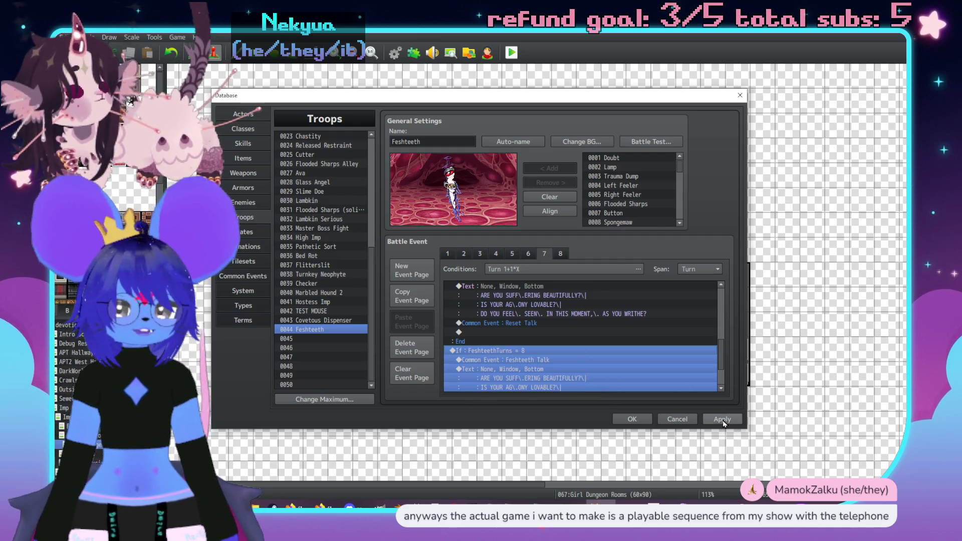
- Review the battle event list and open the 'If : FeshteethTurns = 8' condition for editing
{"action": "scroll", "coordinate": [545, 338], "scroll_direction": "up", "scroll_amount": 3}
{"action": "scroll", "coordinate": [548, 337], "scroll_direction": "up", "scroll_amount": 3}
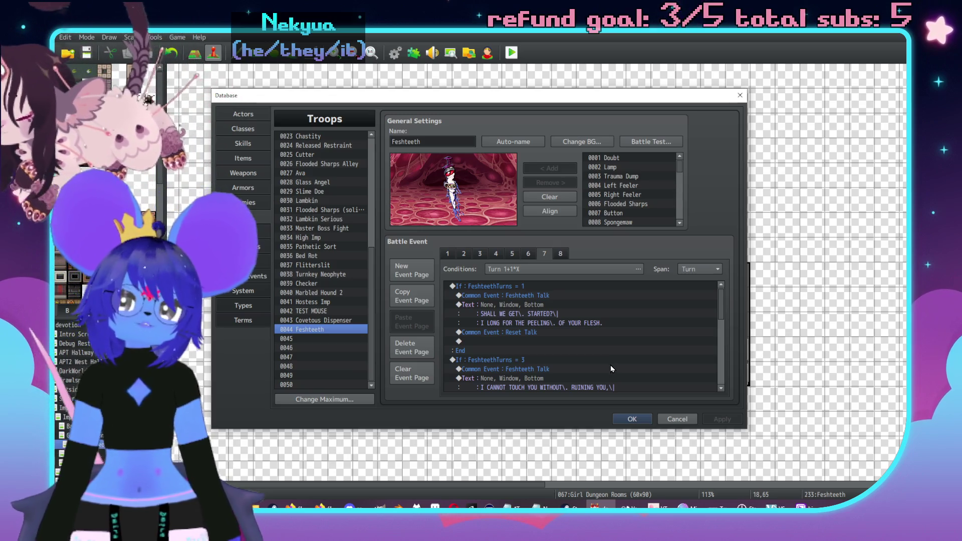
{"action": "scroll", "coordinate": [606, 358], "scroll_direction": "down", "scroll_amount": 2}
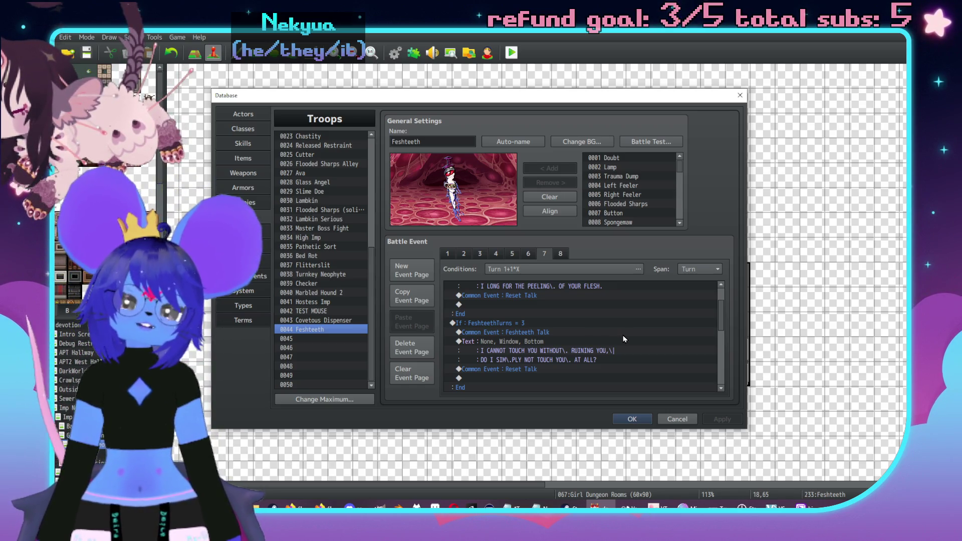
{"action": "scroll", "coordinate": [646, 330], "scroll_direction": "down", "scroll_amount": 3}
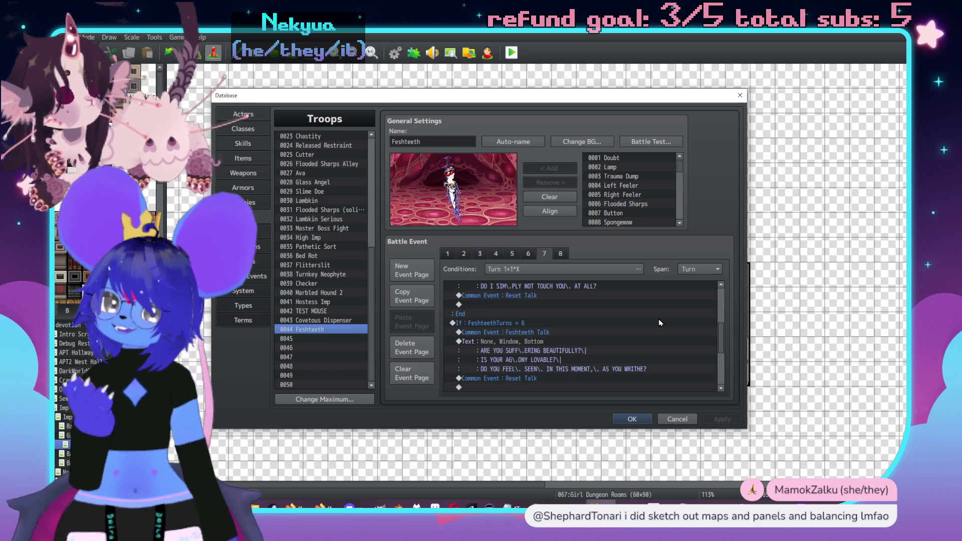
{"action": "scroll", "coordinate": [661, 323], "scroll_direction": "down", "scroll_amount": 3}
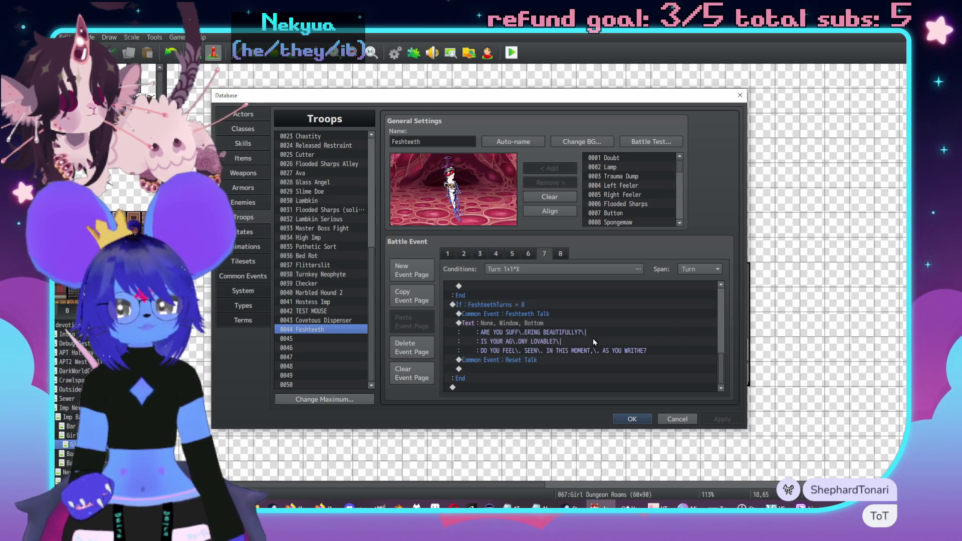
{"action": "scroll", "coordinate": [595, 328], "scroll_direction": "up", "scroll_amount": 2}
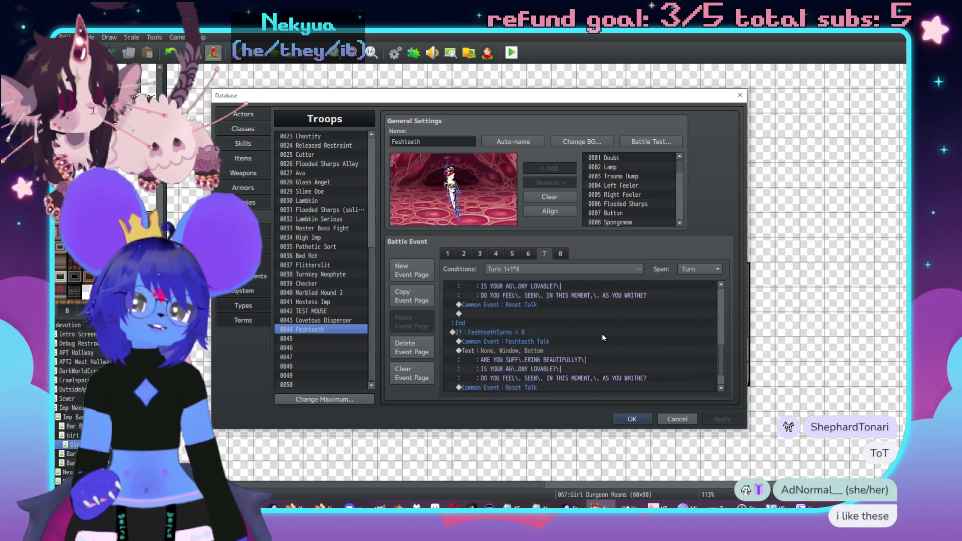
{"action": "scroll", "coordinate": [598, 339], "scroll_direction": "up", "scroll_amount": 5}
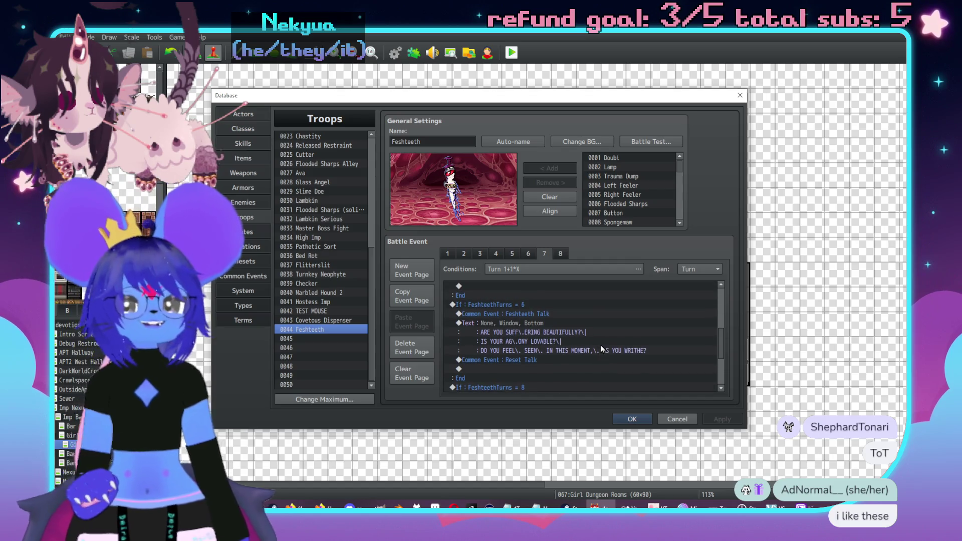
{"action": "scroll", "coordinate": [576, 350], "scroll_direction": "down", "scroll_amount": 3}
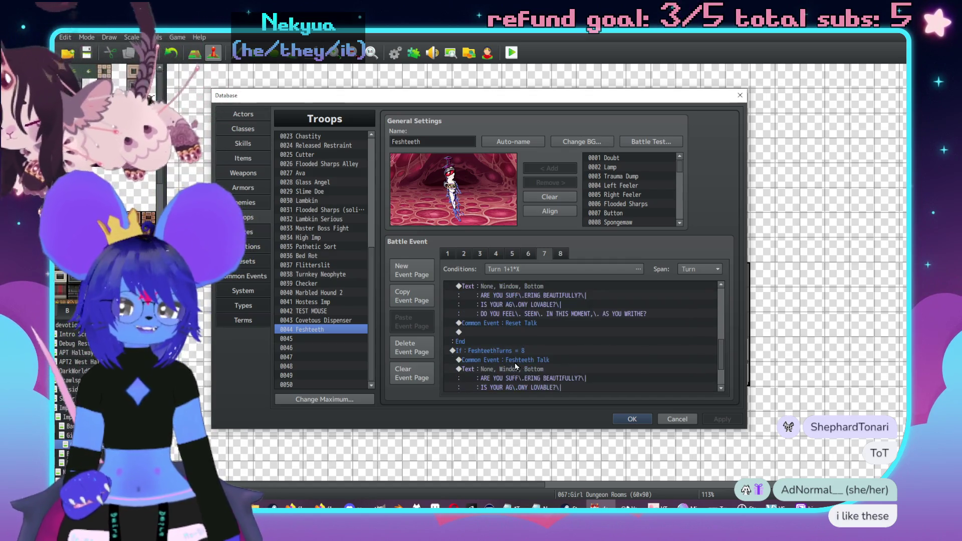
{"action": "scroll", "coordinate": [529, 354], "scroll_direction": "down", "scroll_amount": 1}
{"action": "double_click", "coordinate": [529, 350]}
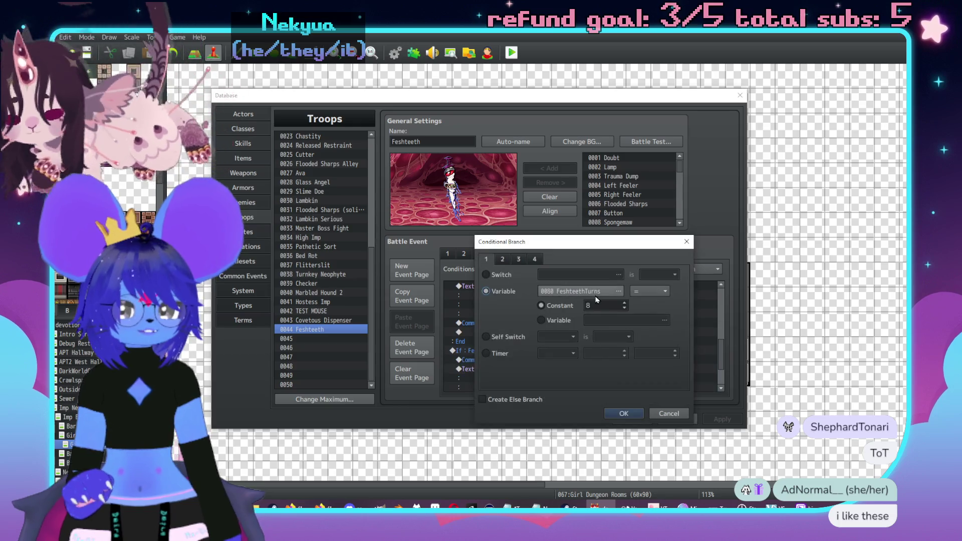
- Change the second copied branch's constant from 8 to 9
{"action": "type", "text": "9"}
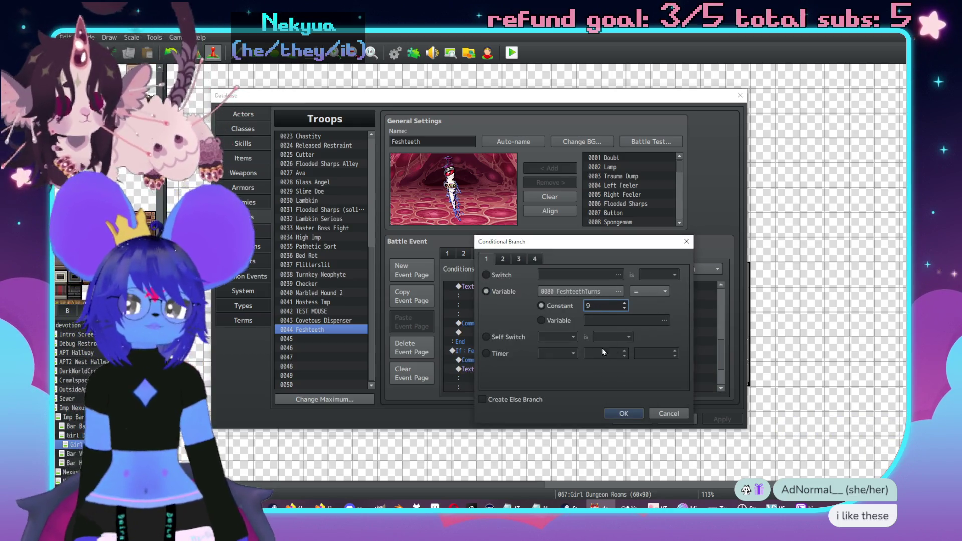
{"action": "left_click", "coordinate": [623, 414]}
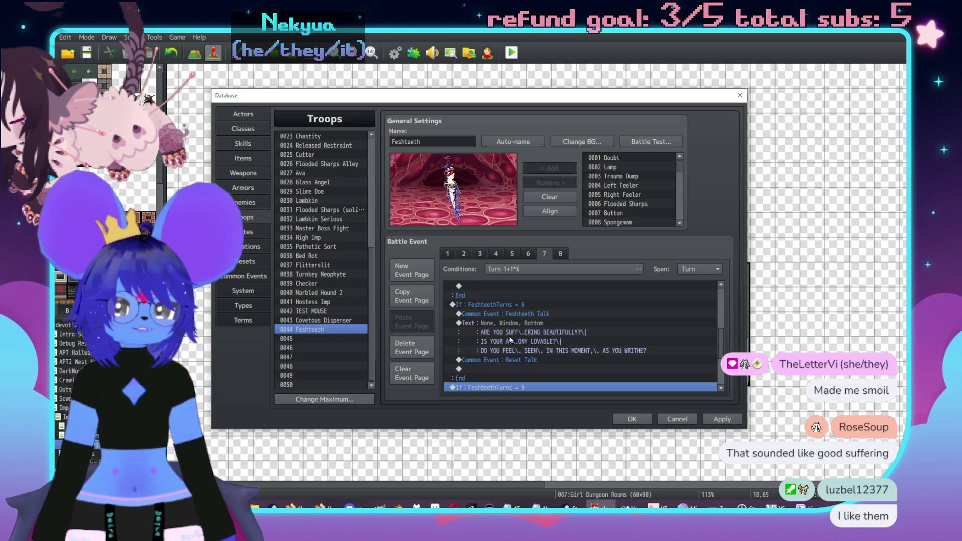
- Remove the copied dialogue from the turn-9 branch, apply, and add a new command there
{"action": "scroll", "coordinate": [551, 336], "scroll_direction": "down", "scroll_amount": 3}
{"action": "left_click", "coordinate": [568, 333]}
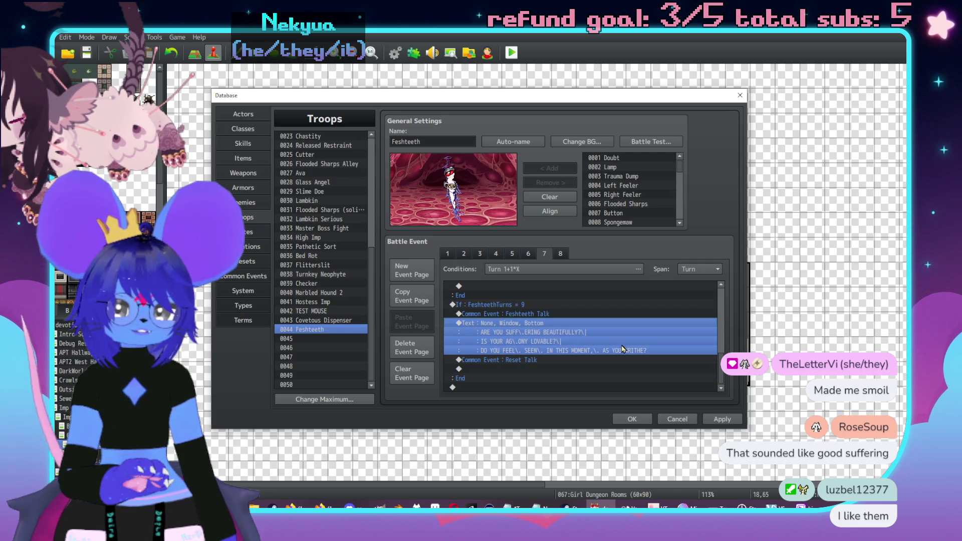
{"action": "scroll", "coordinate": [577, 335], "scroll_direction": "up", "scroll_amount": 3}
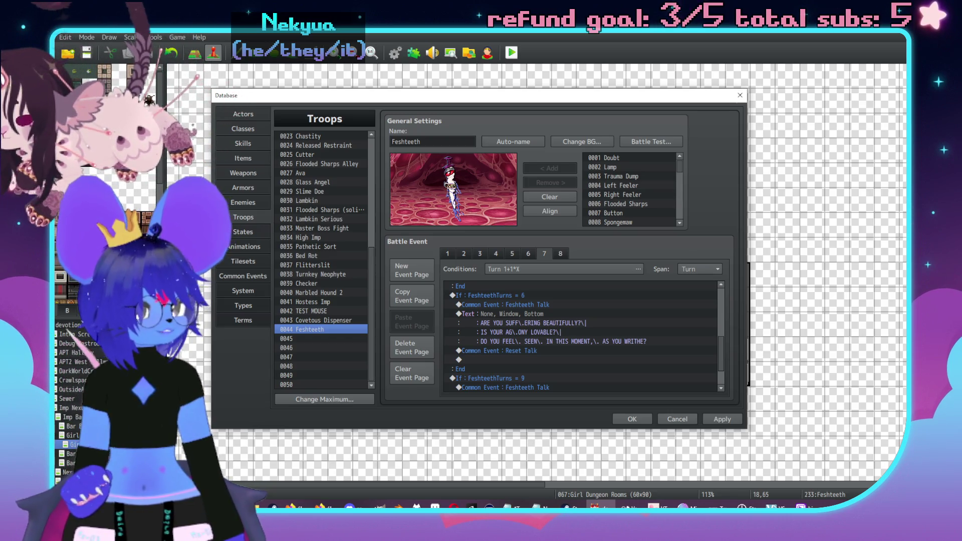
{"action": "key", "text": "alt+Tab"}
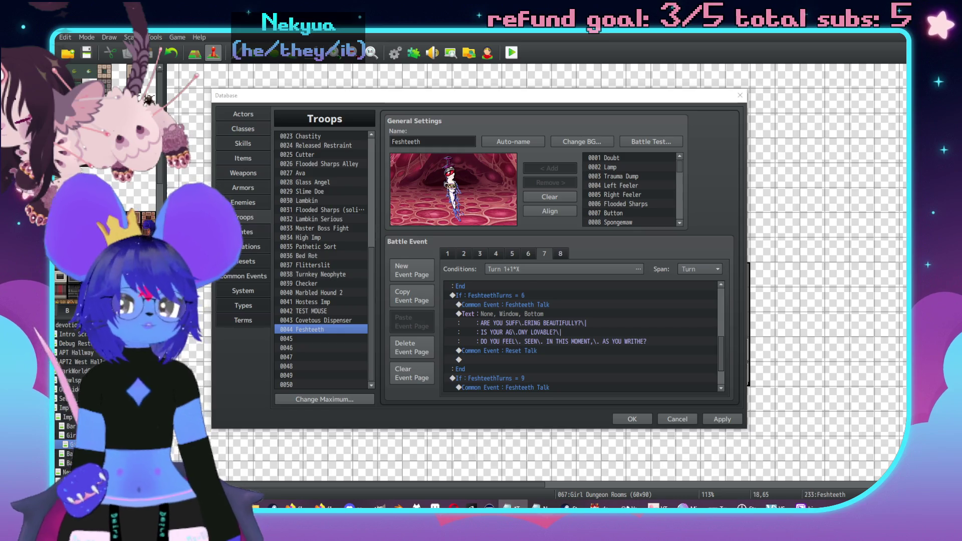
{"action": "left_click", "coordinate": [722, 419]}
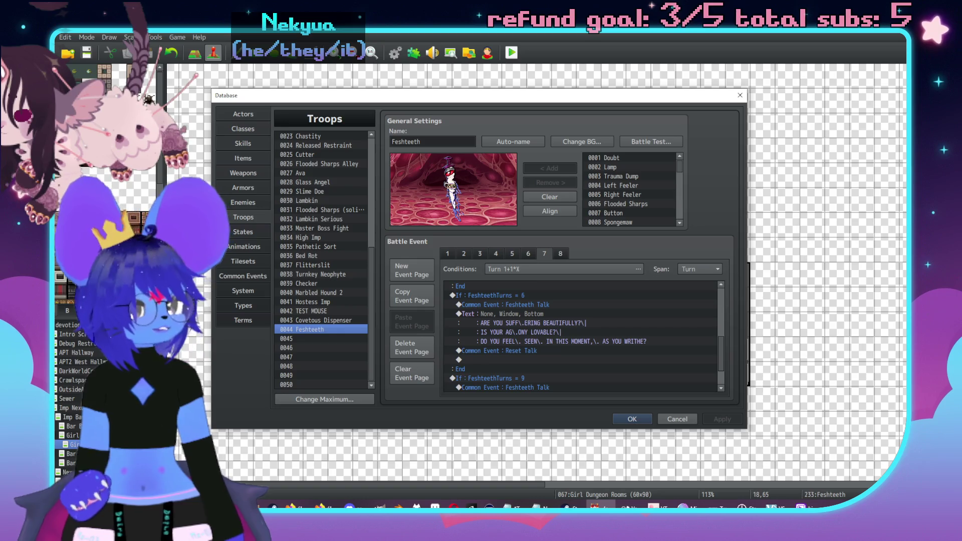
{"action": "key", "text": "alt+Tab"}
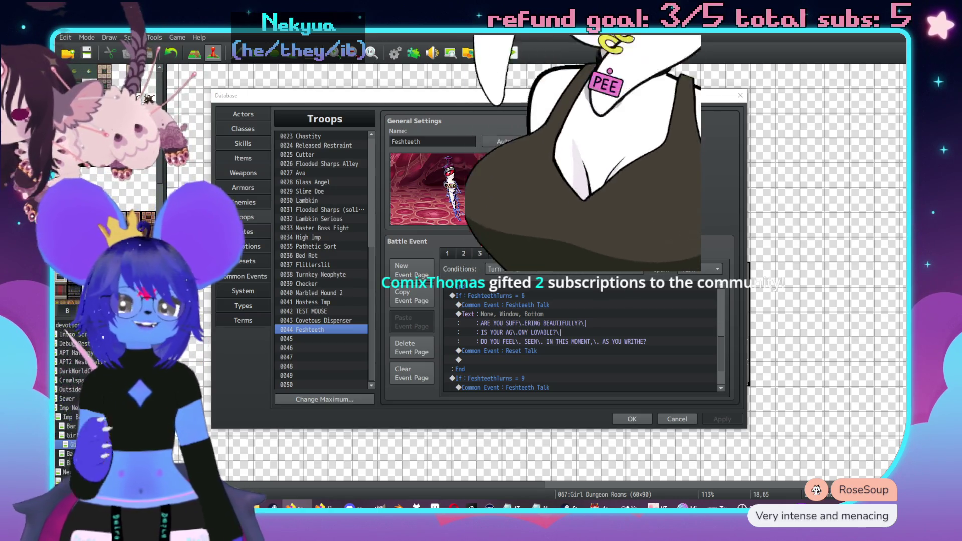
{"action": "scroll", "coordinate": [620, 382], "scroll_direction": "down", "scroll_amount": 2}
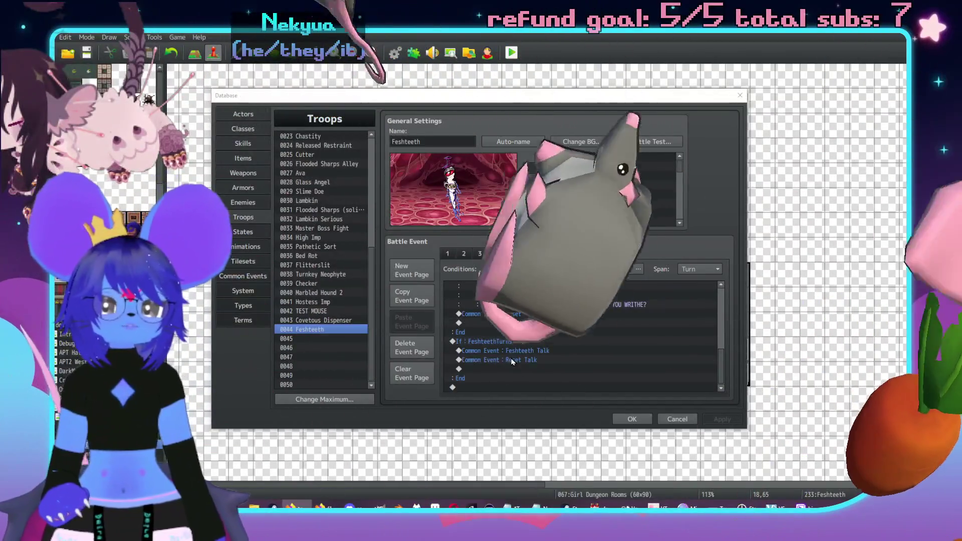
{"action": "double_click", "coordinate": [512, 369]}
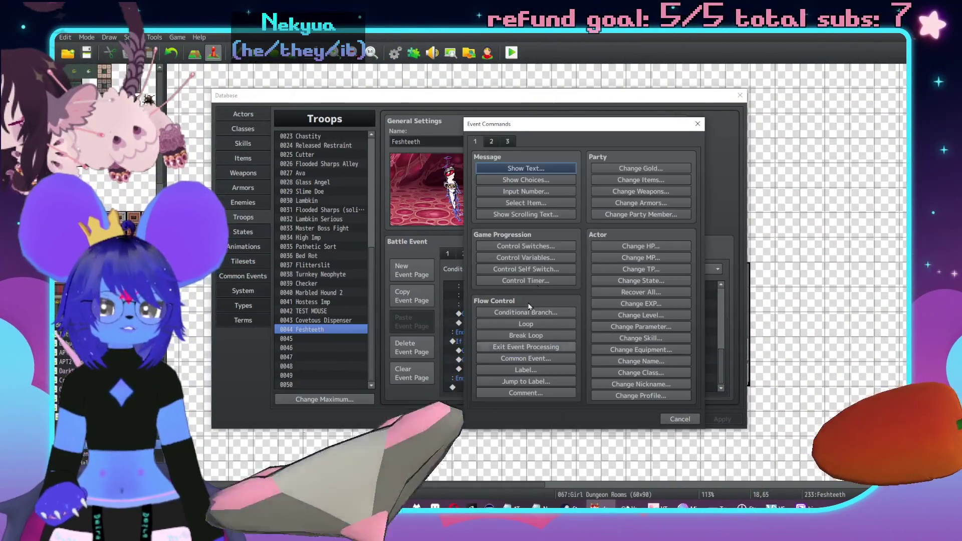
- Choose Show Text under Message for the turn-9 branch
{"action": "left_click", "coordinate": [519, 171]}
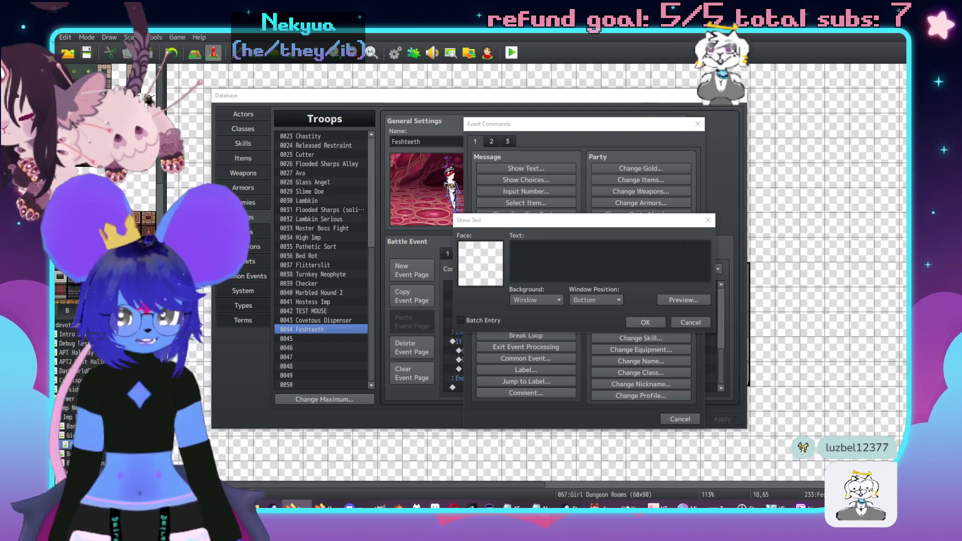
- Start typing the turn-9 message 'DOES THE LOST GIRL' in the Show Text field
{"action": "left_click", "coordinate": [562, 281]}
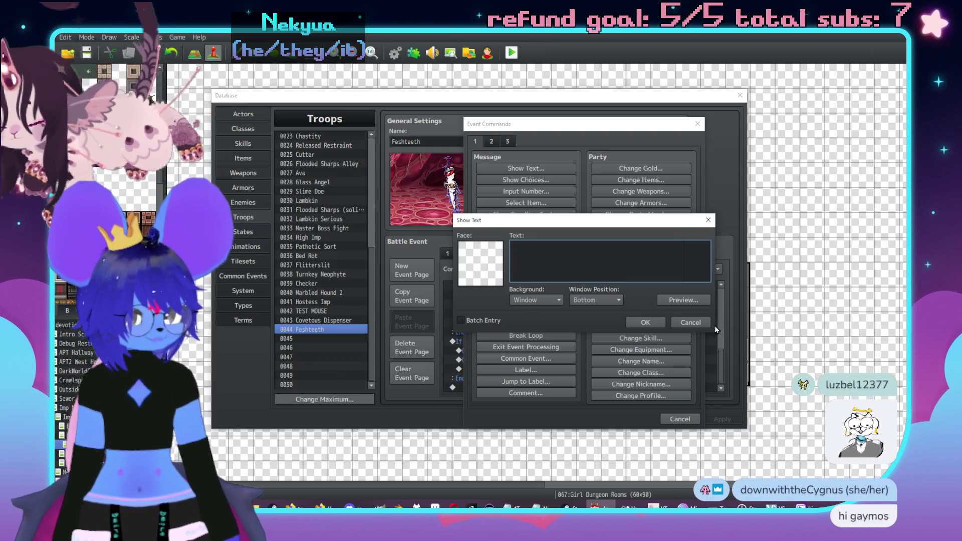
{"action": "type", "text": "DOES THE LOST"}
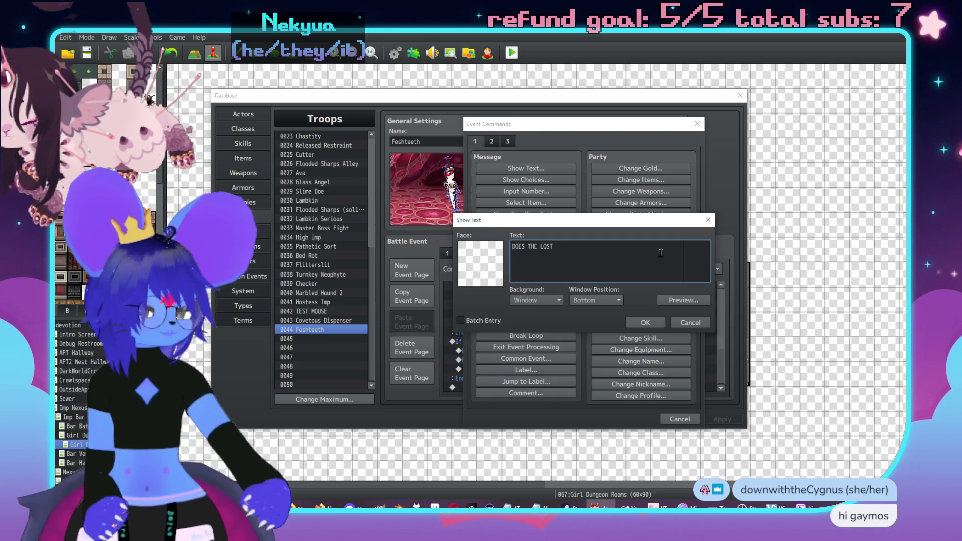
{"action": "type", "text": "GIRL"}
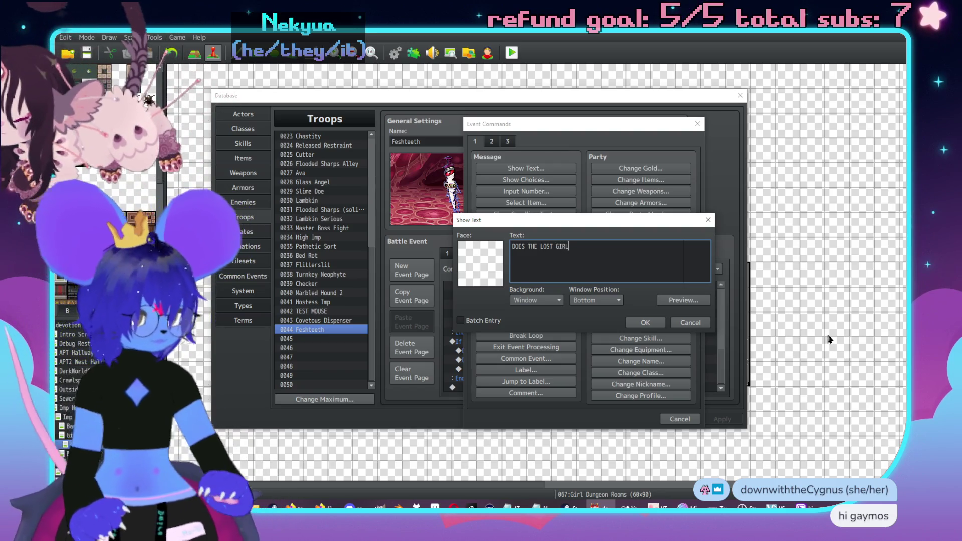
{"action": "type", "text": " S"}
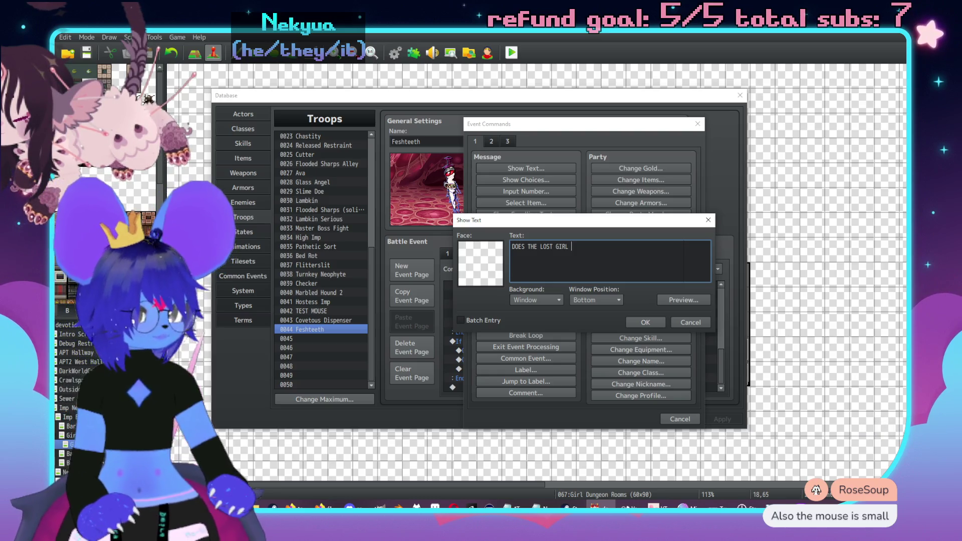
{"action": "key", "text": "alt+Tab"}
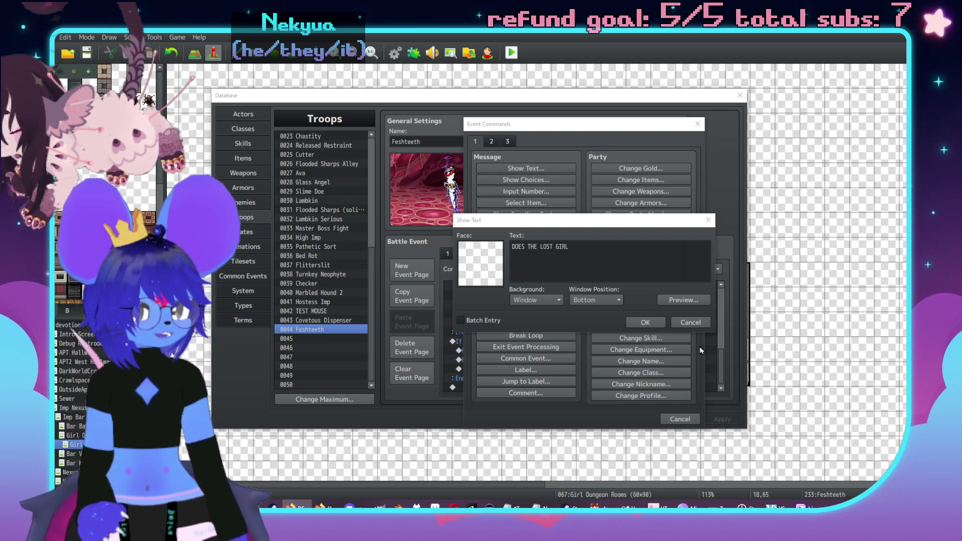
{"action": "left_click", "coordinate": [636, 263]}
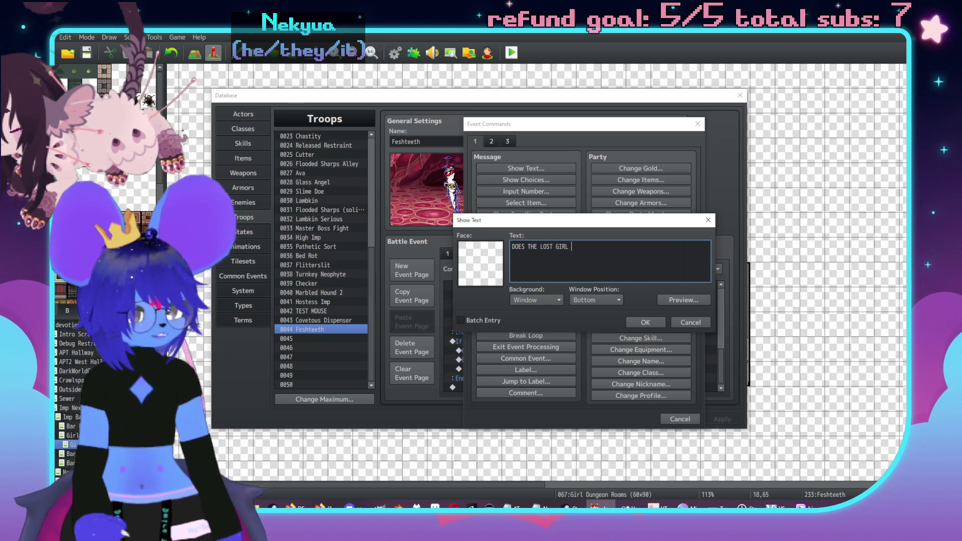
{"action": "key", "text": "alt+Tab"}
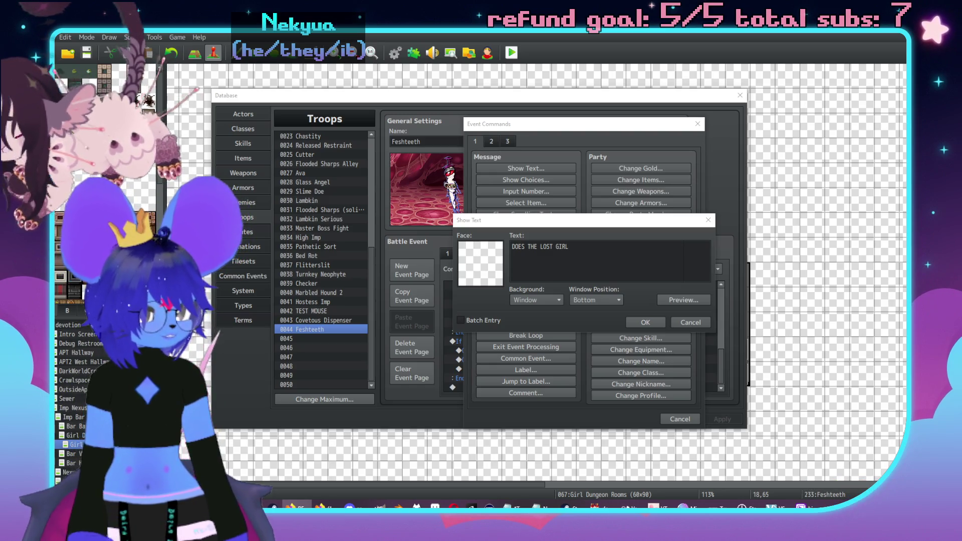
{"action": "left_click", "coordinate": [641, 289]}
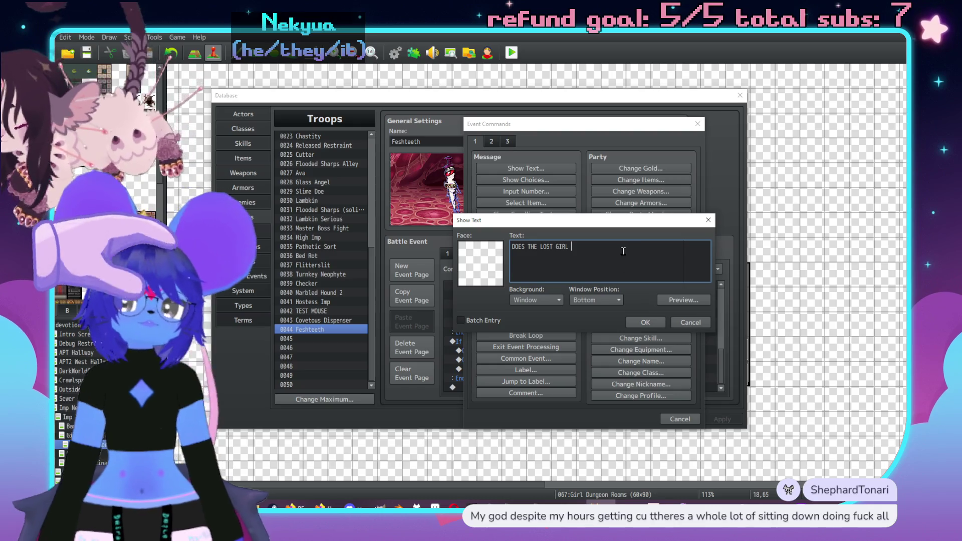
{"action": "key", "text": "alt+Tab"}
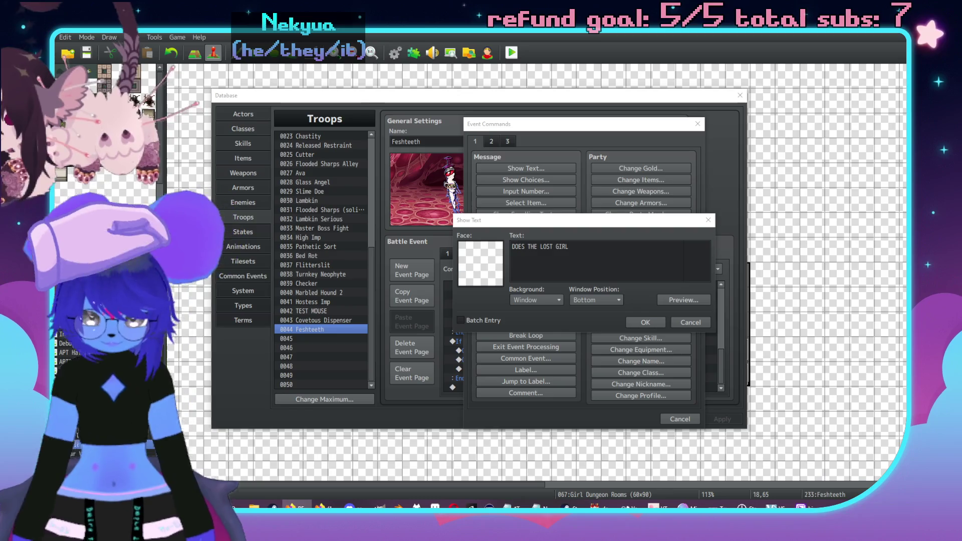
{"action": "left_click", "coordinate": [606, 251]}
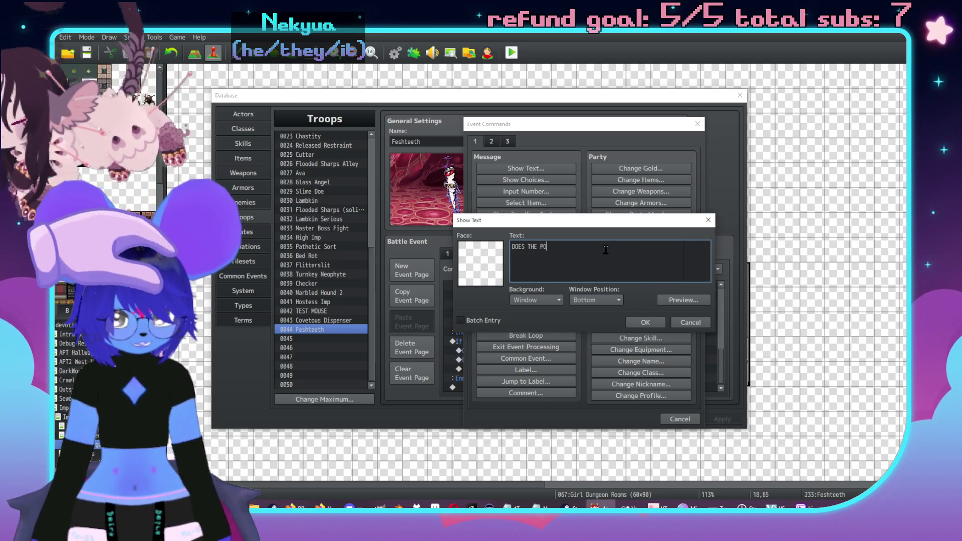
- Finish the first message line, replacing PREY with VICTIM and ending it with a pause code
{"action": "key", "text": "BackSpace"}
{"action": "type", "text": "REY SEEK LOVE STILL?"}
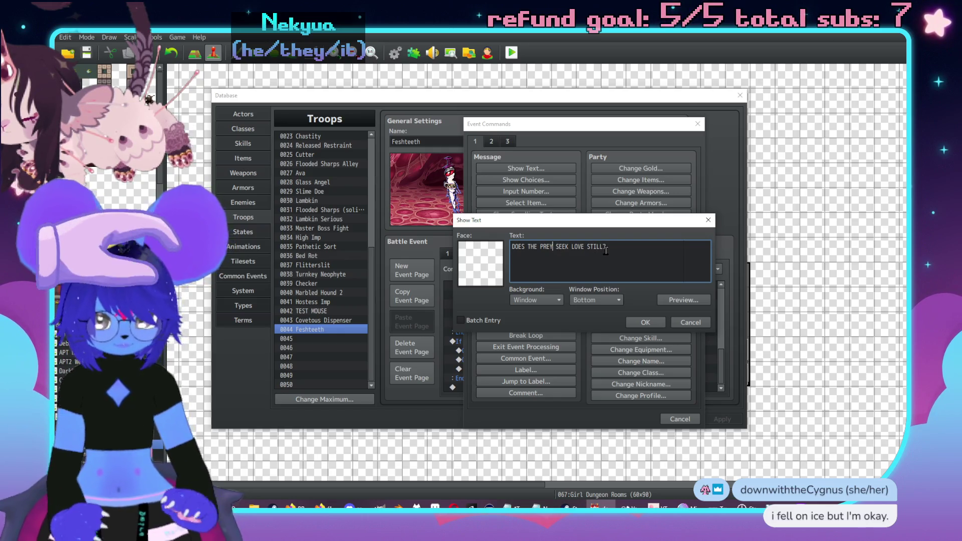
{"action": "type", "text": "\\."}
{"action": "key", "text": "Right"}
{"action": "key", "text": "Right"}
{"action": "key", "text": "BackSpace"}
{"action": "key", "text": "BackSpace"}
{"action": "key", "text": "BackSpace"}
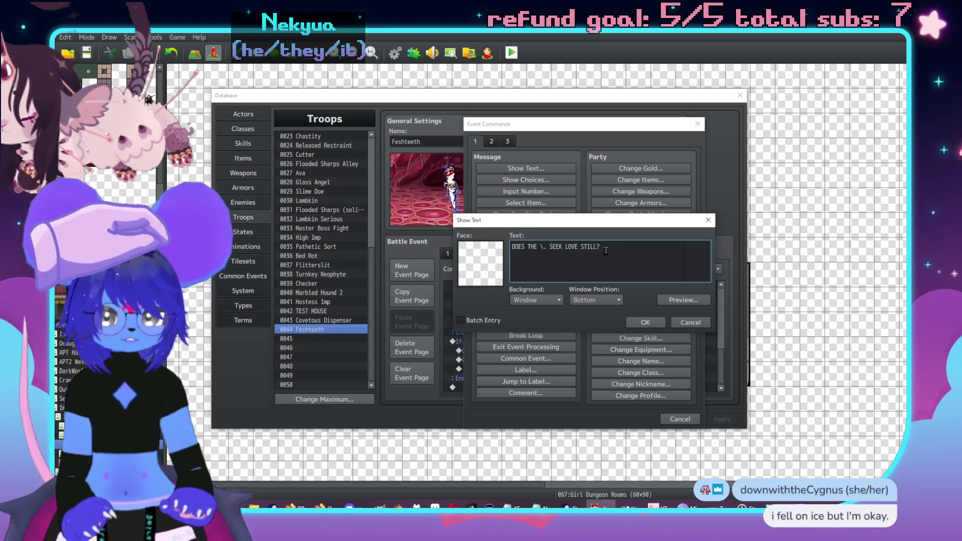
{"action": "type", "text": "VICTIM"}
{"action": "key", "text": "End"}
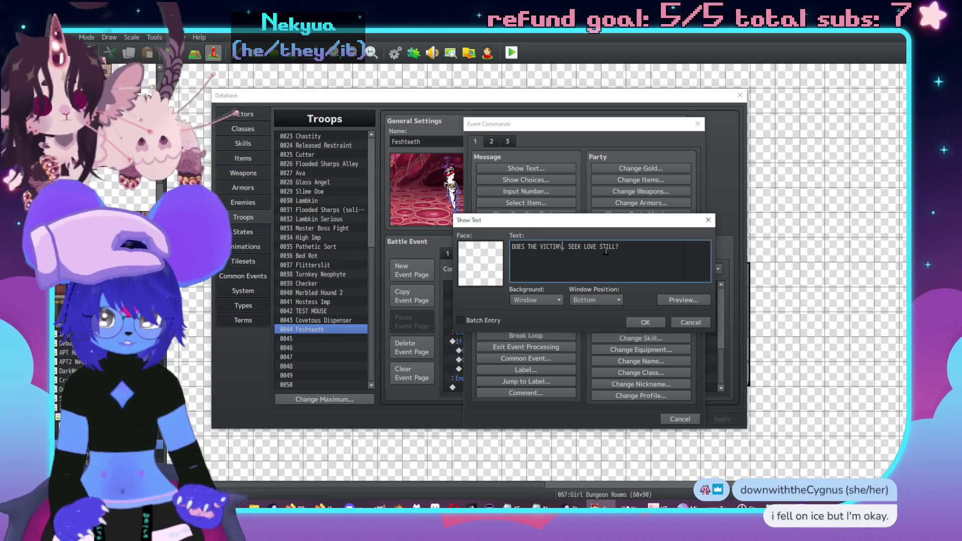
{"action": "type", "text": "\\|"}
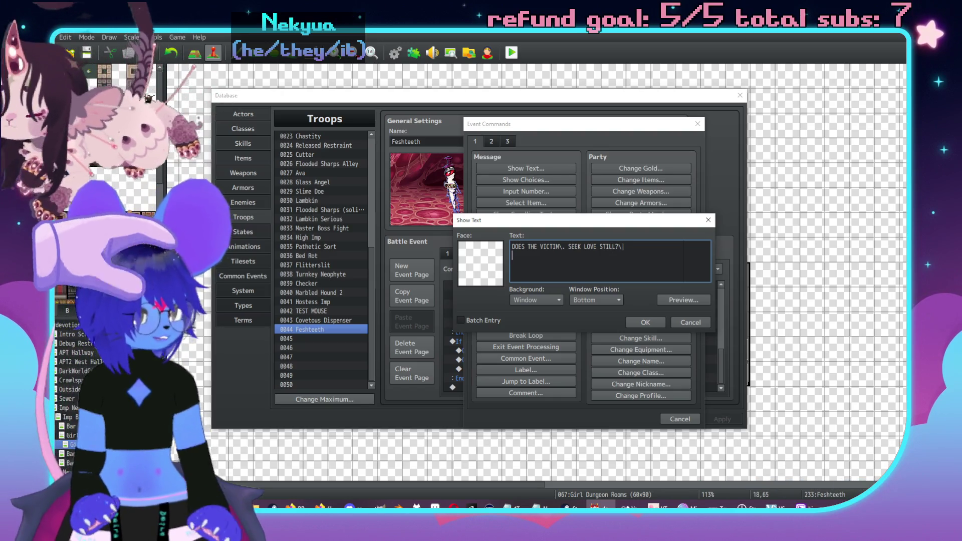
- Add lines 'I SHALL GIVE\. UNTIL YOUR VESSEL IS FILLED,' and 'AND MAKE US ETERNAL!', then confirm
{"action": "key", "text": "Return"}
{"action": "type", "text": "I SHAL"}
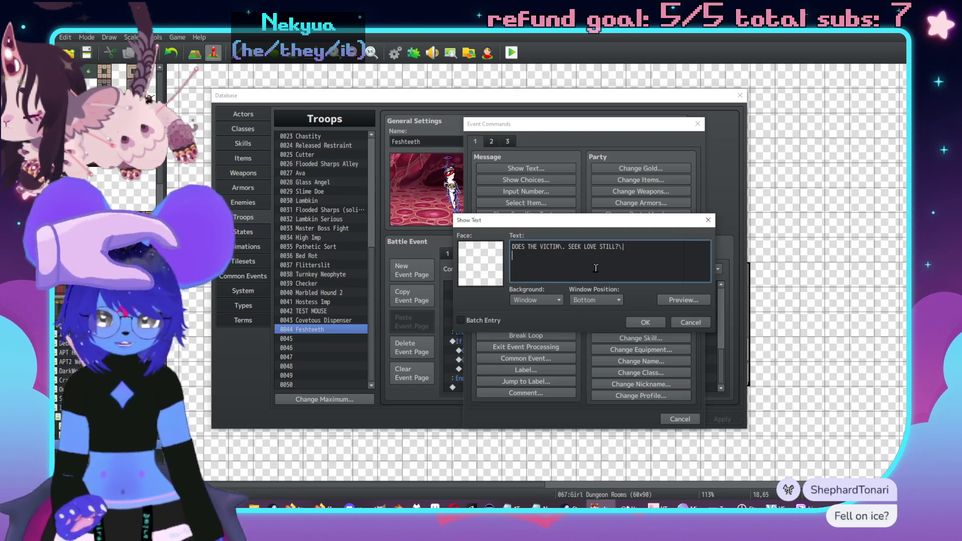
{"action": "type", "text": "L"}
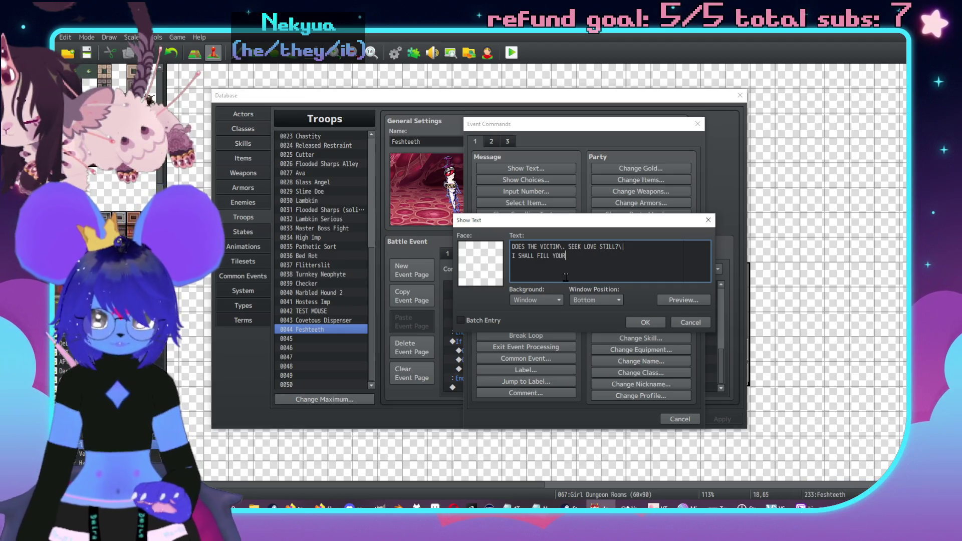
{"action": "type", "text": "VESSEL,\\."}
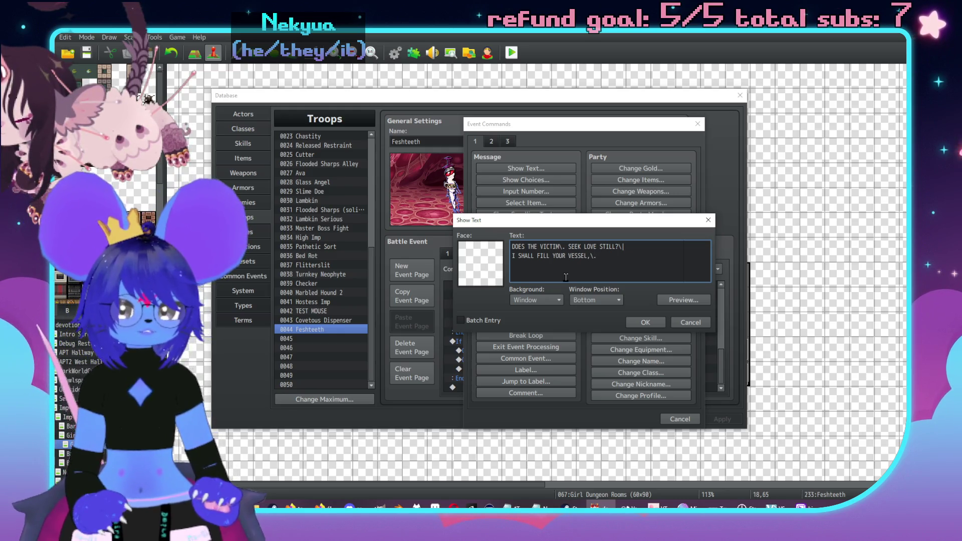
{"action": "key", "text": "BackSpace"}
{"action": "key", "text": "BackSpace"}
{"action": "key", "text": "BackSpace"}
{"action": "type", "text": "GIVE"}
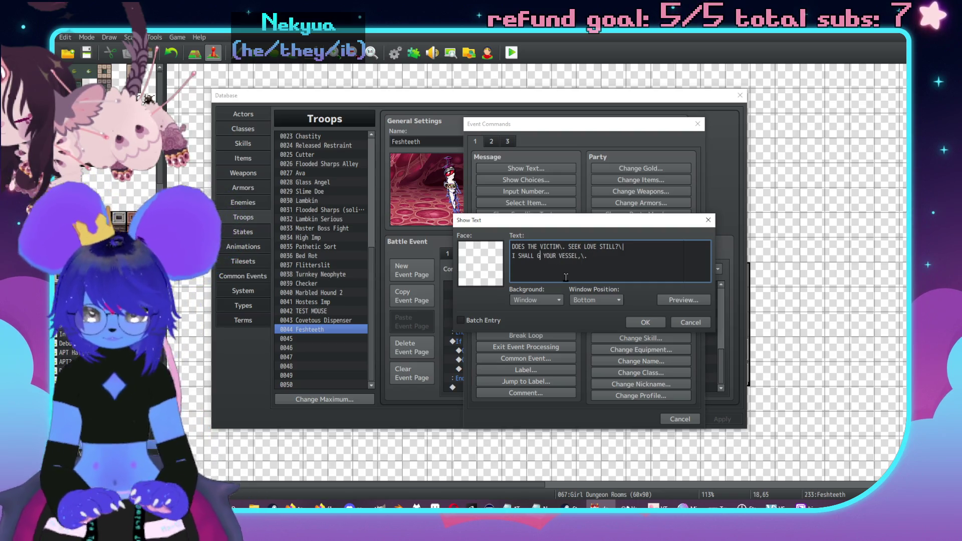
{"action": "type", "text": "\\. UNTIL"}
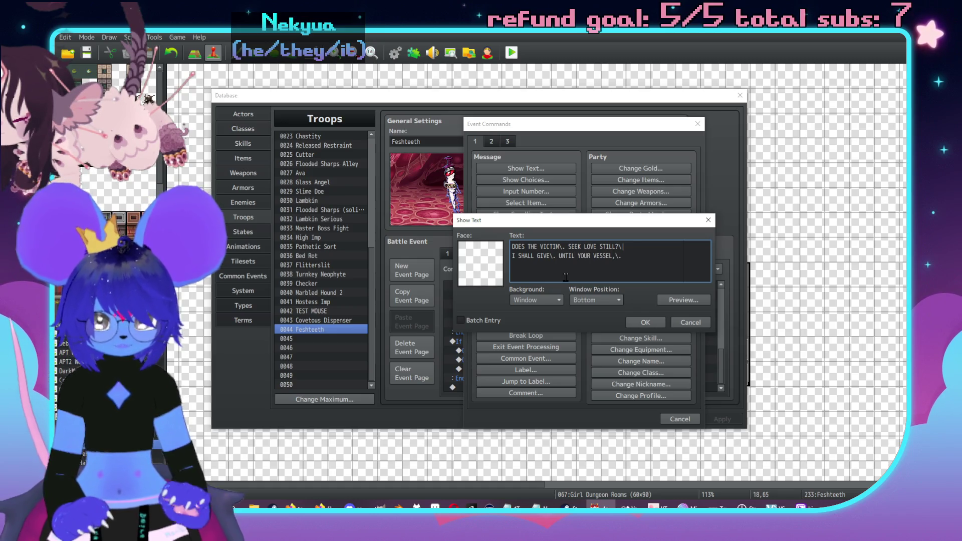
{"action": "type", "text": " YOUR VESSEL IS FILLED"}
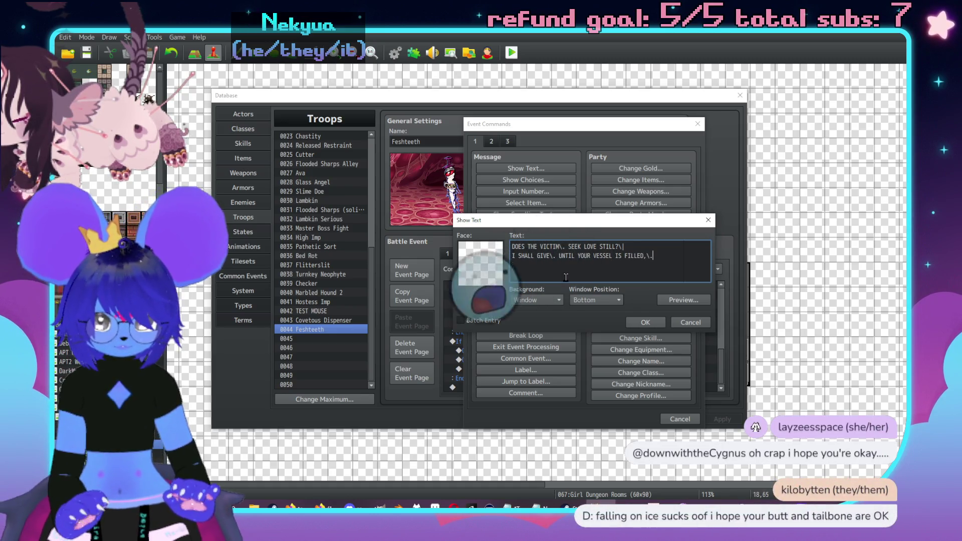
{"action": "key", "text": "BackSpace"}
{"action": "type", "text": "|"}
{"action": "key", "text": "Return"}
{"action": "type", "text": "AND MAKE US"}
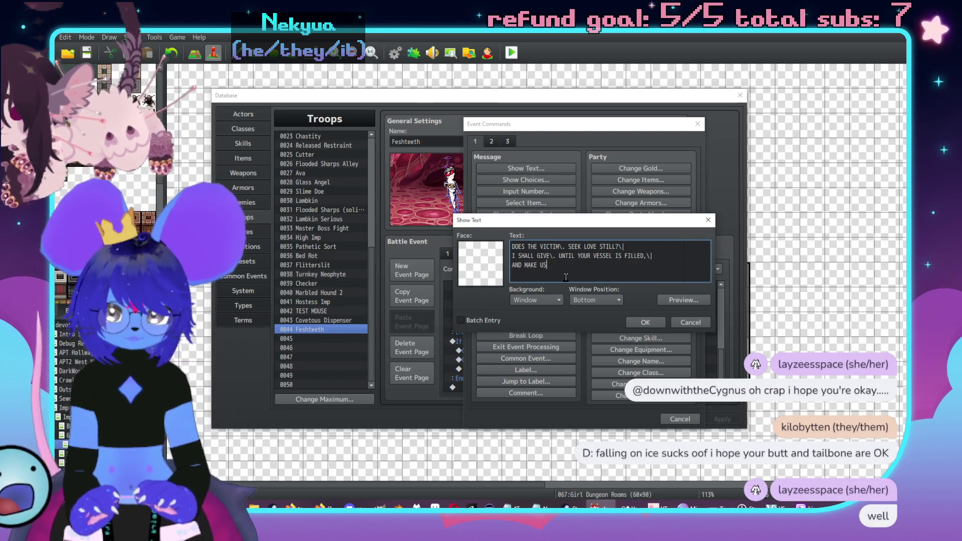
{"action": "type", "text": " ETERNAL!"}
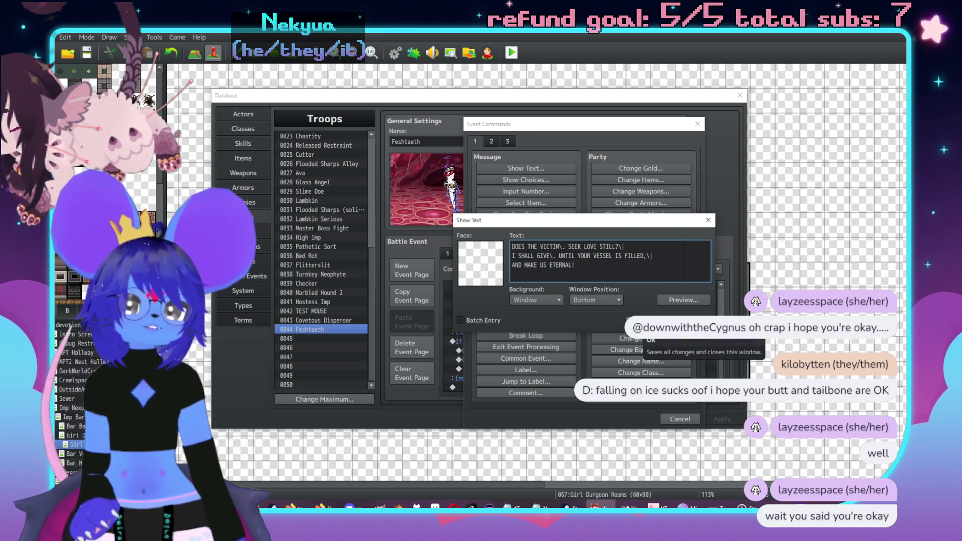
{"action": "left_click", "coordinate": [646, 334]}
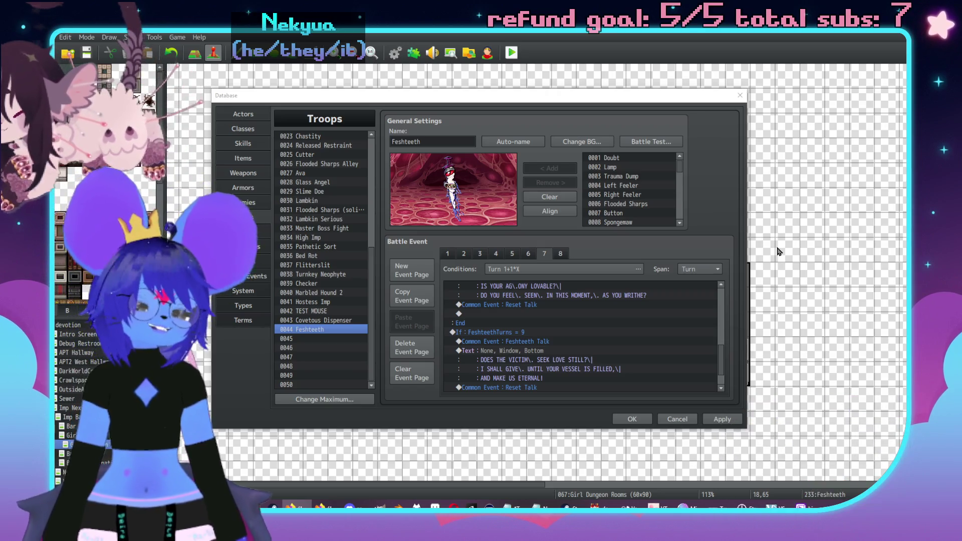
- Apply the turn-9 Feshteeth troop event changes and close the Database
{"action": "scroll", "coordinate": [549, 311], "scroll_direction": "down", "scroll_amount": 1}
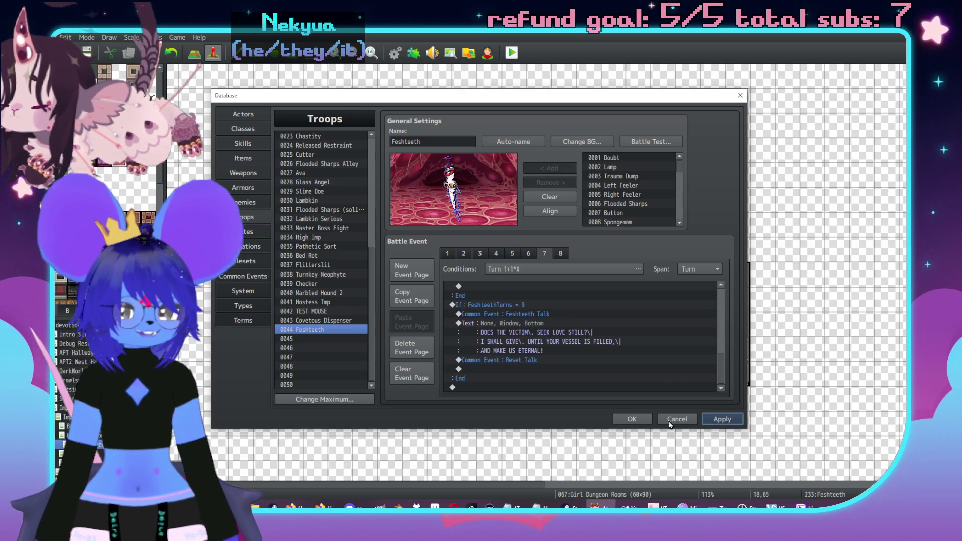
{"action": "left_click", "coordinate": [728, 423]}
{"action": "left_click", "coordinate": [647, 420]}
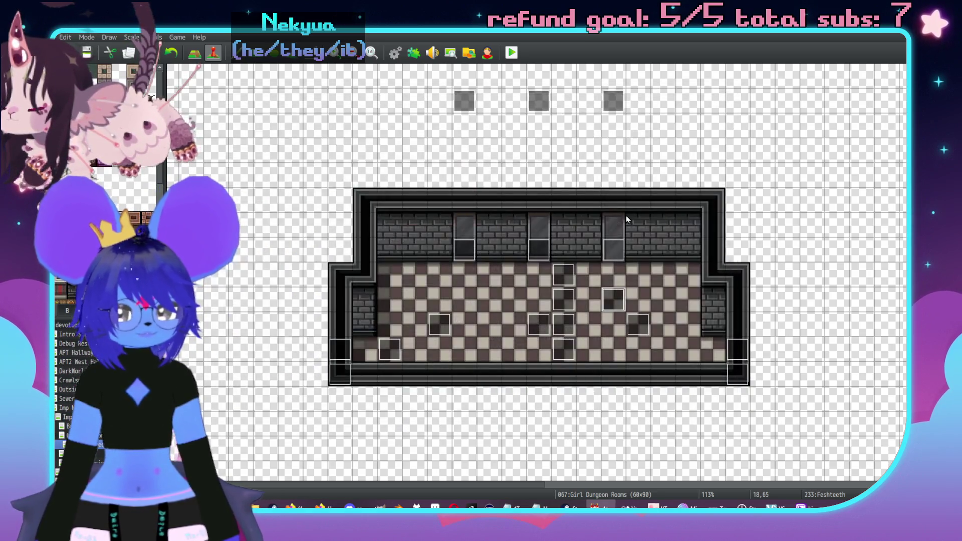
- Rewrite the Feshteeth event's third Show Choices option as 'You're right (discard)'
{"action": "scroll", "coordinate": [707, 266], "scroll_direction": "up", "scroll_amount": 5}
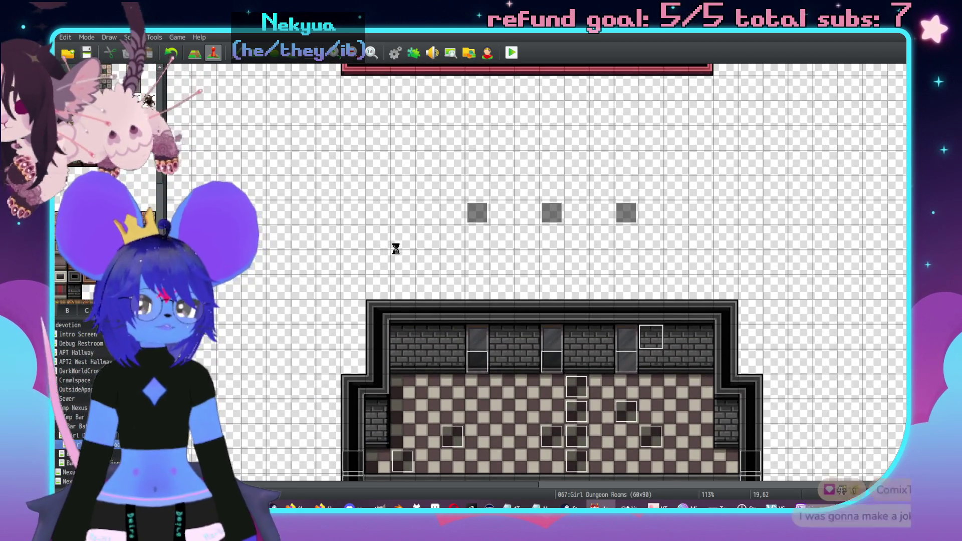
{"action": "scroll", "coordinate": [366, 256], "scroll_direction": "down", "scroll_amount": 5}
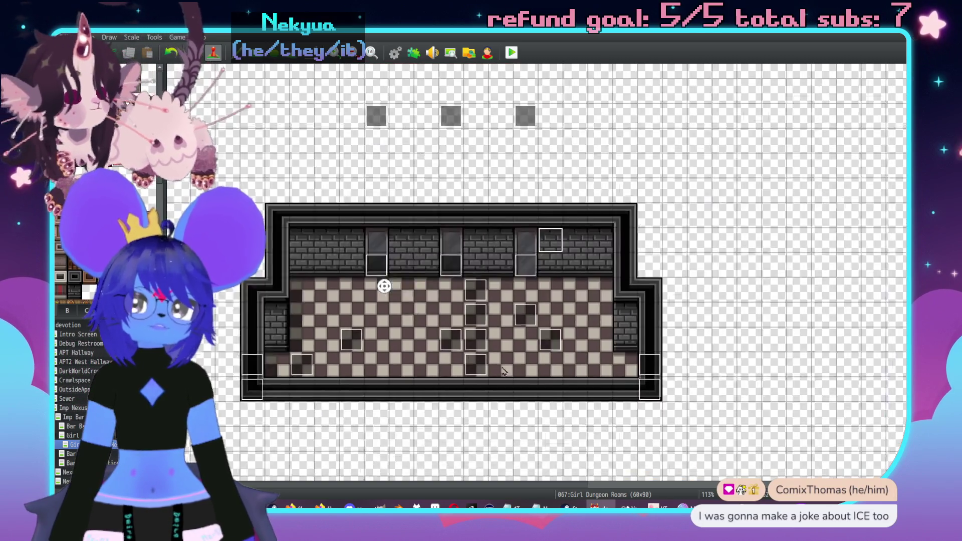
{"action": "double_click", "coordinate": [507, 305]}
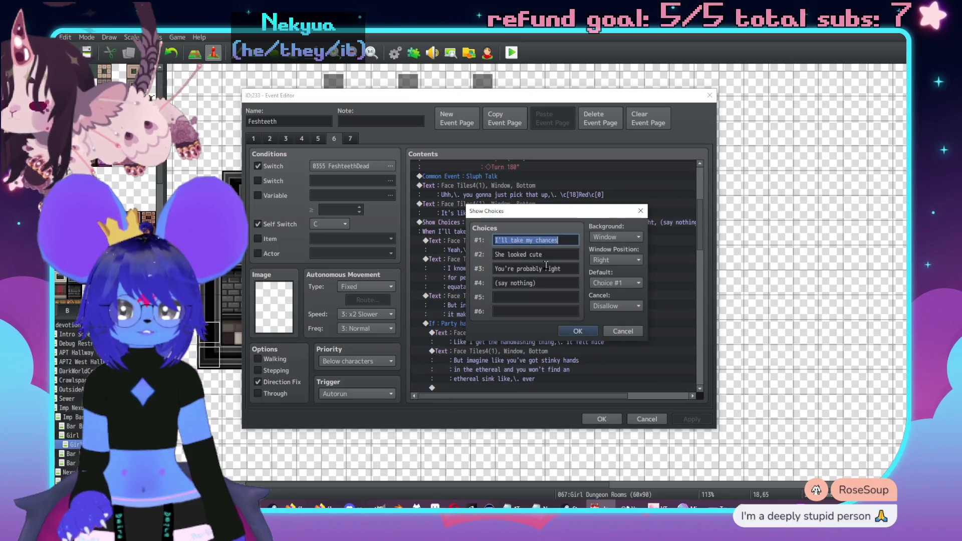
{"action": "left_click", "coordinate": [565, 265]}
{"action": "key", "text": "BackSpace"}
{"action": "key", "text": "BackSpace"}
{"action": "key", "text": "BackSpace"}
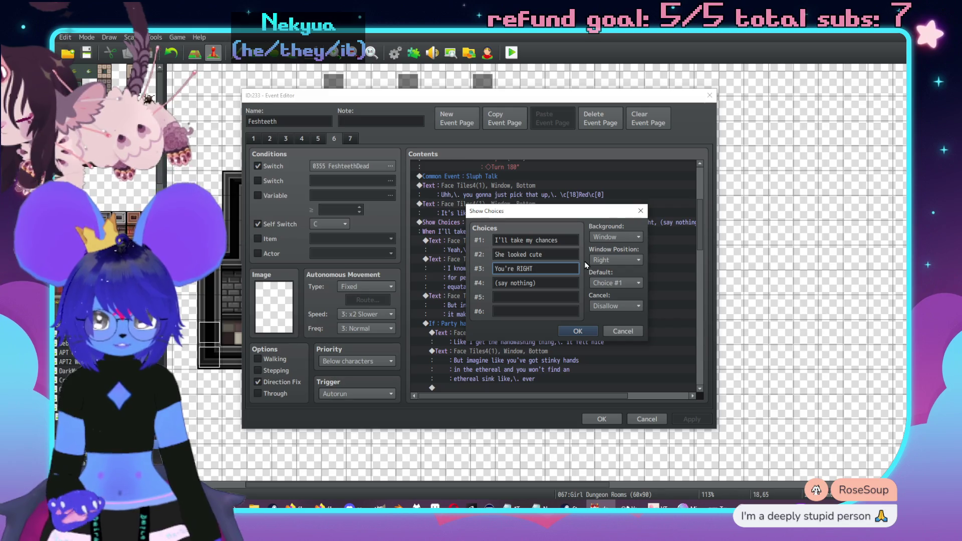
{"action": "key", "text": "BackSpace"}
{"action": "key", "text": "BackSpace"}
{"action": "key", "text": "BackSpace"}
{"action": "type", "text": "right"}
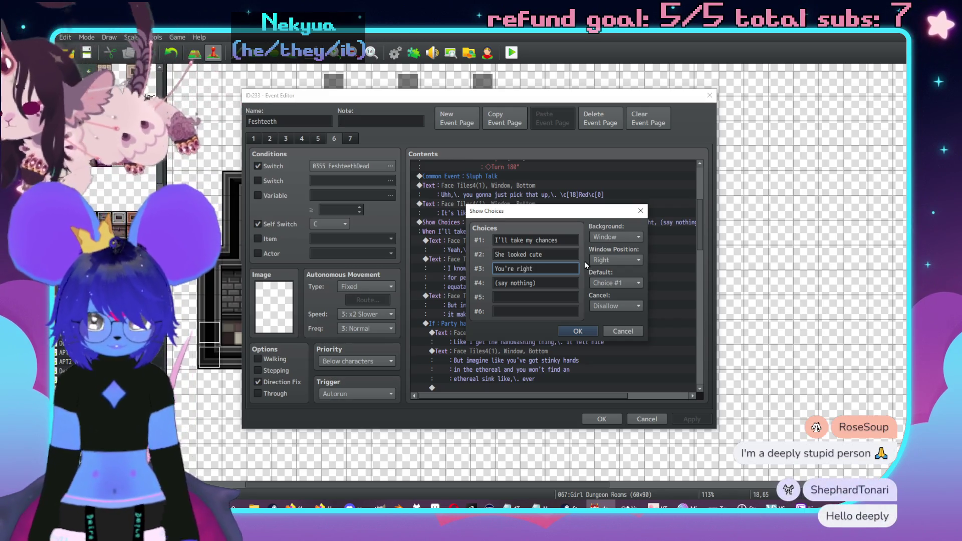
{"action": "type", "text": " (disc"}
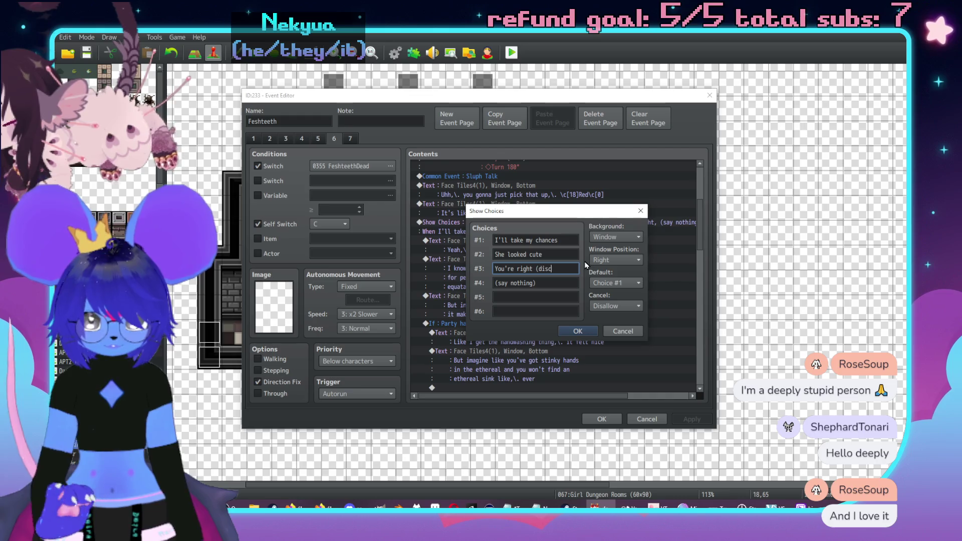
{"action": "type", "text": "ard"}
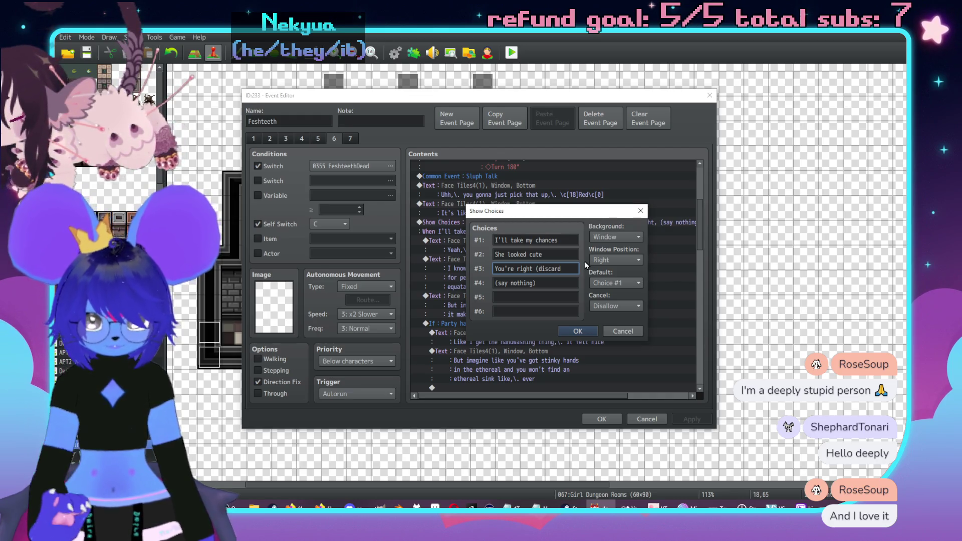
{"action": "type", "text": ")"}
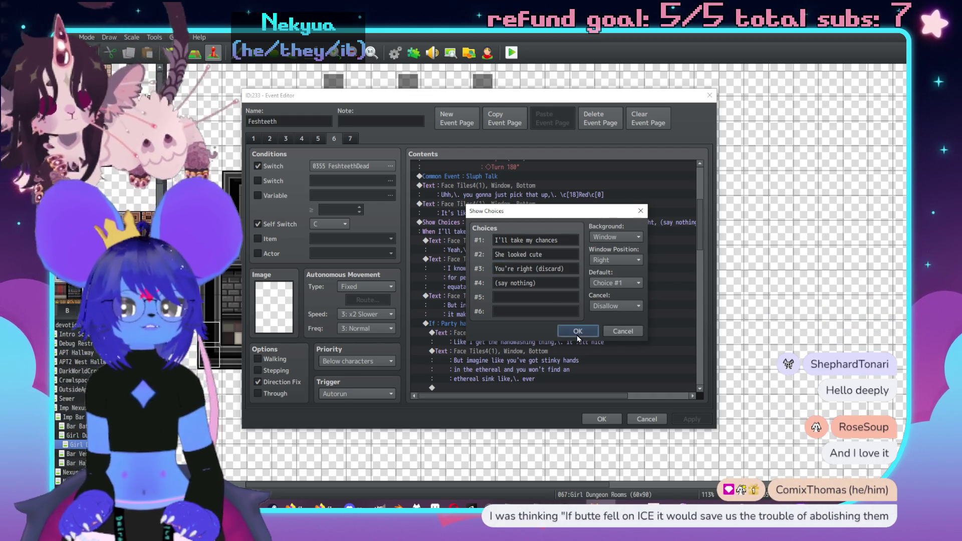
{"action": "left_click", "coordinate": [578, 332]}
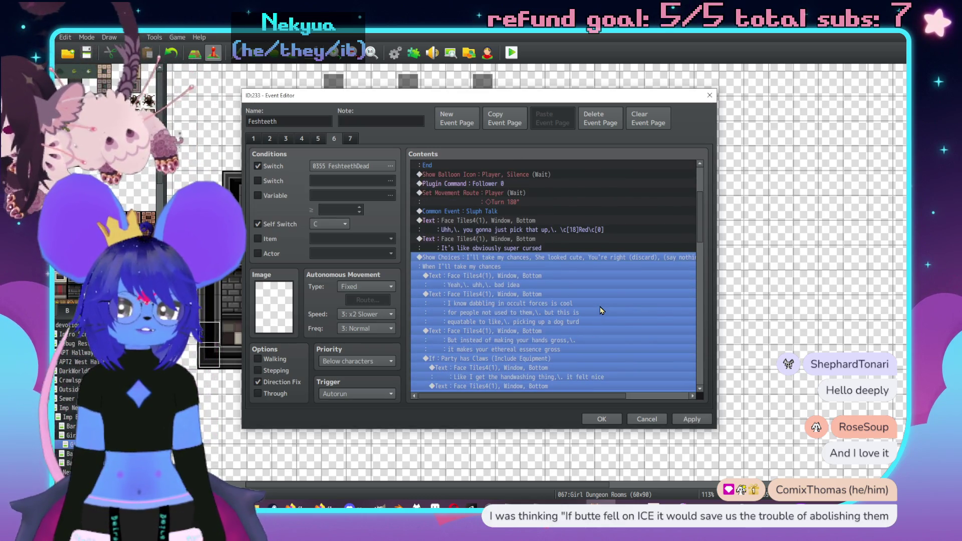
- Scroll the event contents and attempt a command under the discard branch, then cancel
{"action": "scroll", "coordinate": [621, 289], "scroll_direction": "down", "scroll_amount": 2}
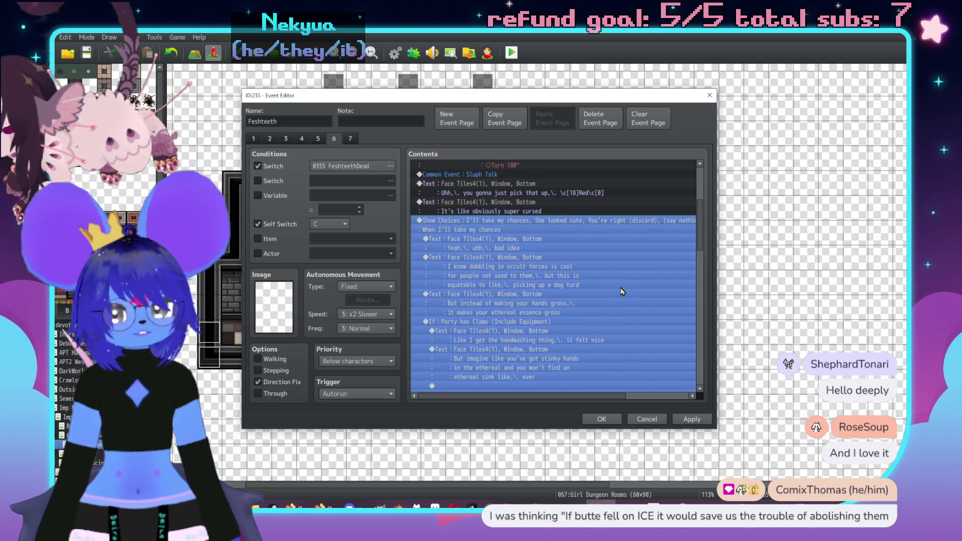
{"action": "scroll", "coordinate": [619, 292], "scroll_direction": "up", "scroll_amount": 4}
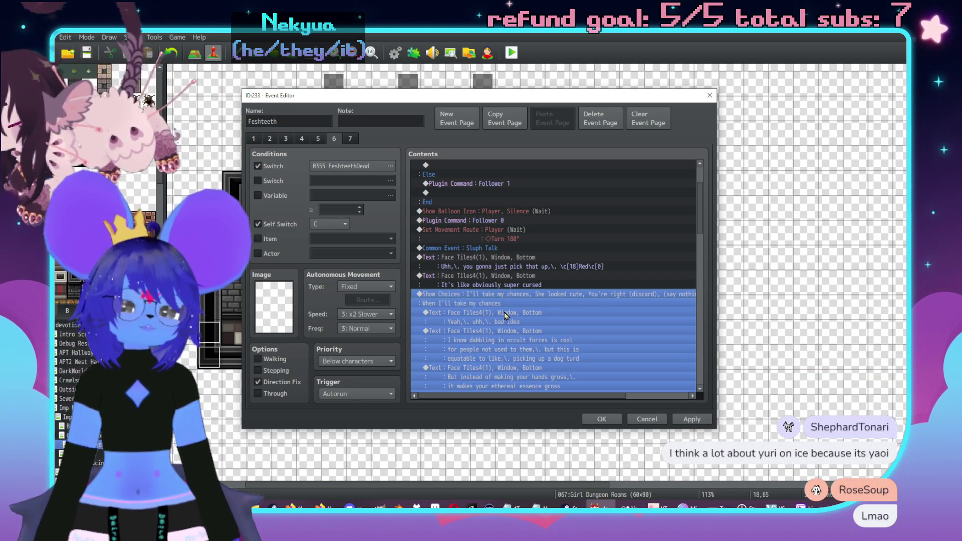
{"action": "scroll", "coordinate": [551, 318], "scroll_direction": "down", "scroll_amount": 8}
{"action": "scroll", "coordinate": [592, 322], "scroll_direction": "down", "scroll_amount": 10}
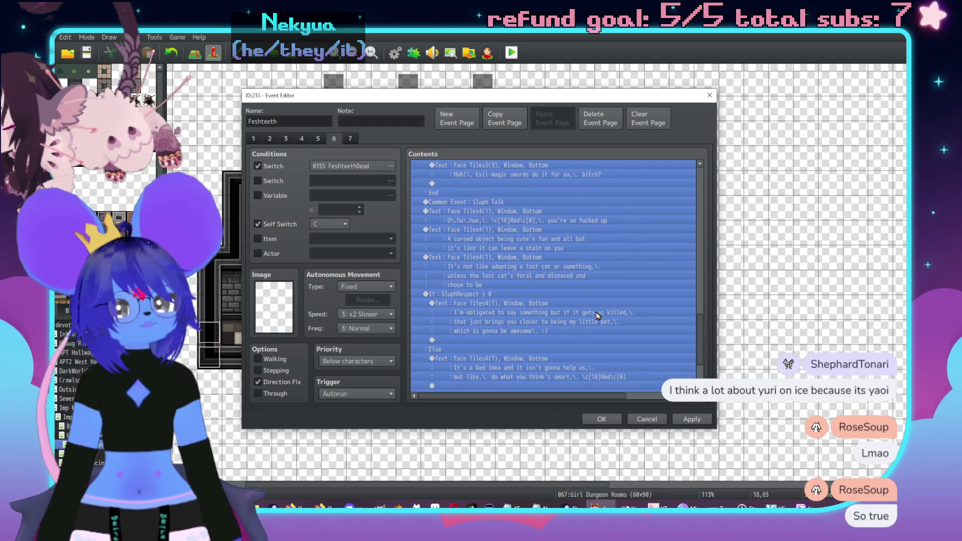
{"action": "left_click", "coordinate": [556, 303]}
{"action": "scroll", "coordinate": [551, 344], "scroll_direction": "down", "scroll_amount": 2}
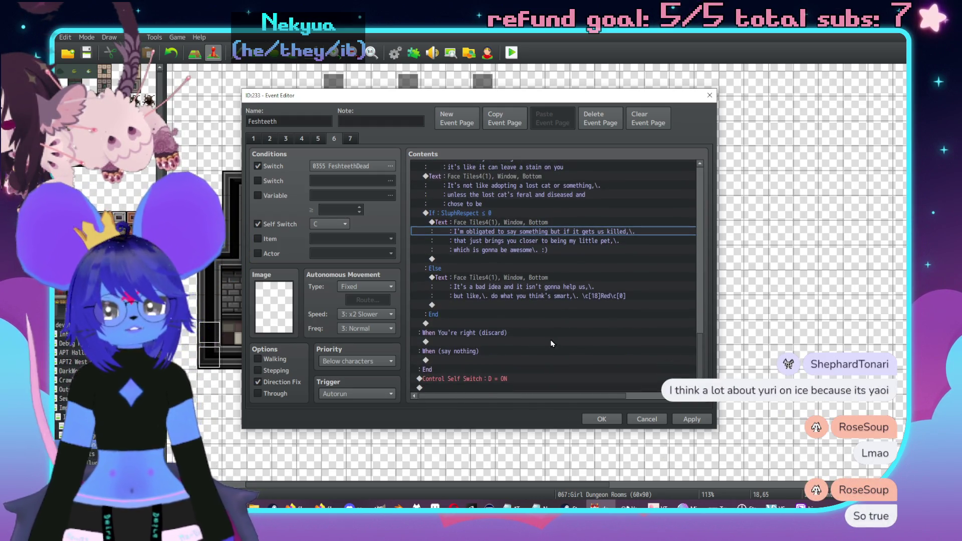
{"action": "double_click", "coordinate": [469, 342]}
{"action": "mouse_move", "coordinate": [544, 128]}
{"action": "left_mouse_down"}
{"action": "mouse_move", "coordinate": [728, 135]}
{"action": "mouse_move", "coordinate": [638, 133]}
{"action": "left_mouse_up"}
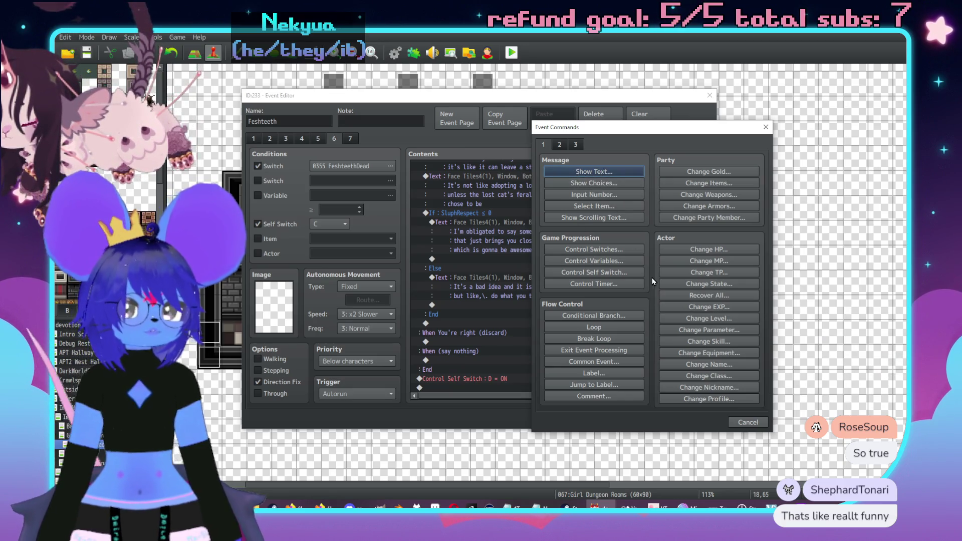
{"action": "left_click", "coordinate": [741, 423]}
- Add a Show Text with the first face portrait: 'Yeah,\. good you agree on this'
{"action": "scroll", "coordinate": [633, 374], "scroll_direction": "up", "scroll_amount": 3}
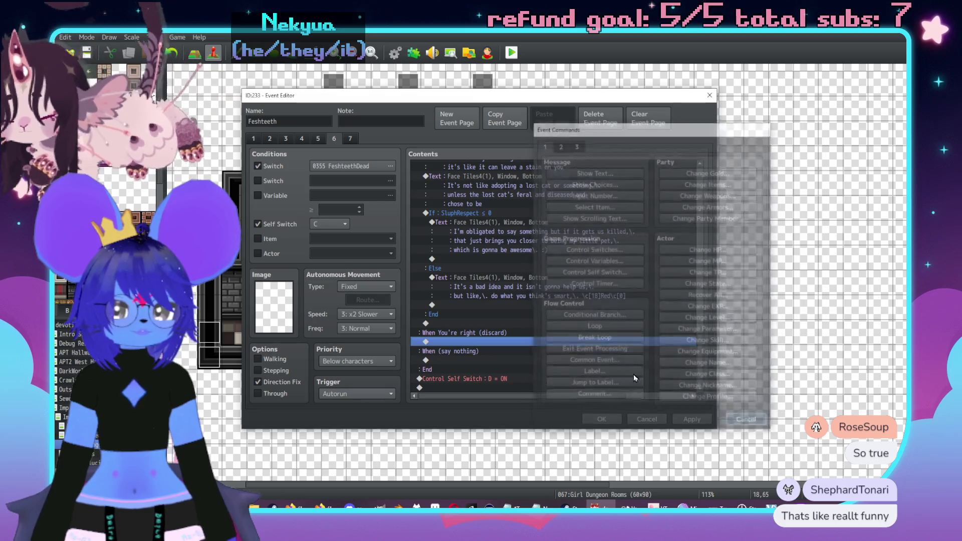
{"action": "scroll", "coordinate": [699, 206], "scroll_direction": "up", "scroll_amount": 2}
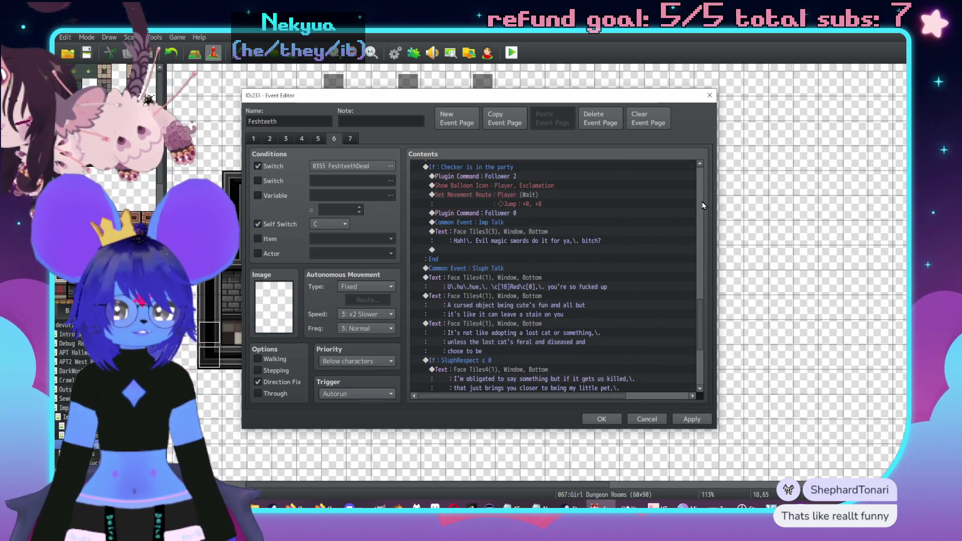
{"action": "scroll", "coordinate": [703, 205], "scroll_direction": "up", "scroll_amount": 3}
{"action": "scroll", "coordinate": [580, 294], "scroll_direction": "up", "scroll_amount": 3}
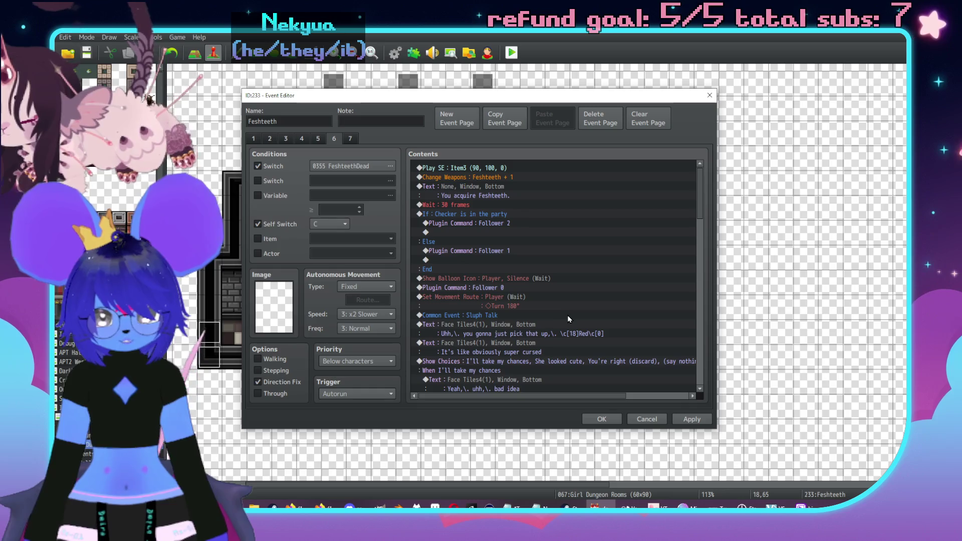
{"action": "scroll", "coordinate": [574, 312], "scroll_direction": "down", "scroll_amount": 10}
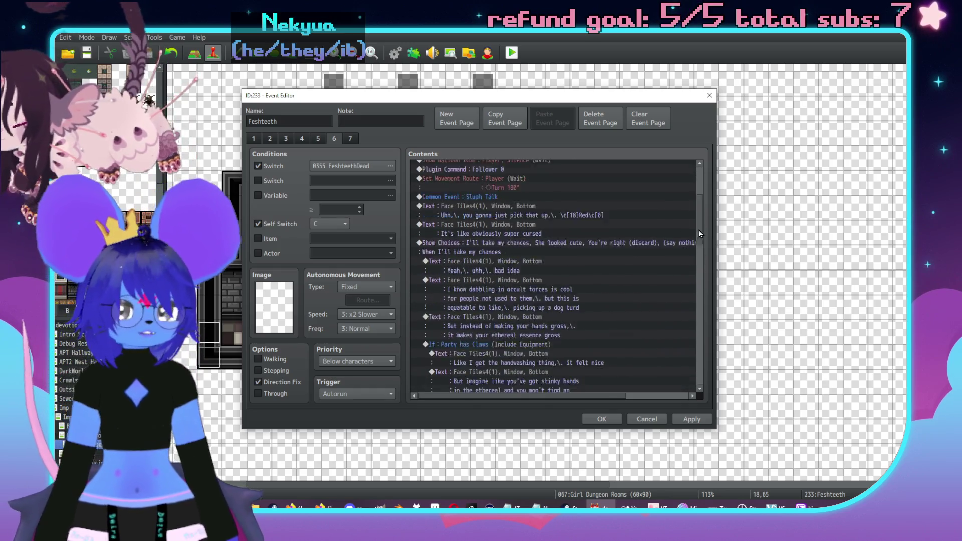
{"action": "double_click", "coordinate": [470, 344]}
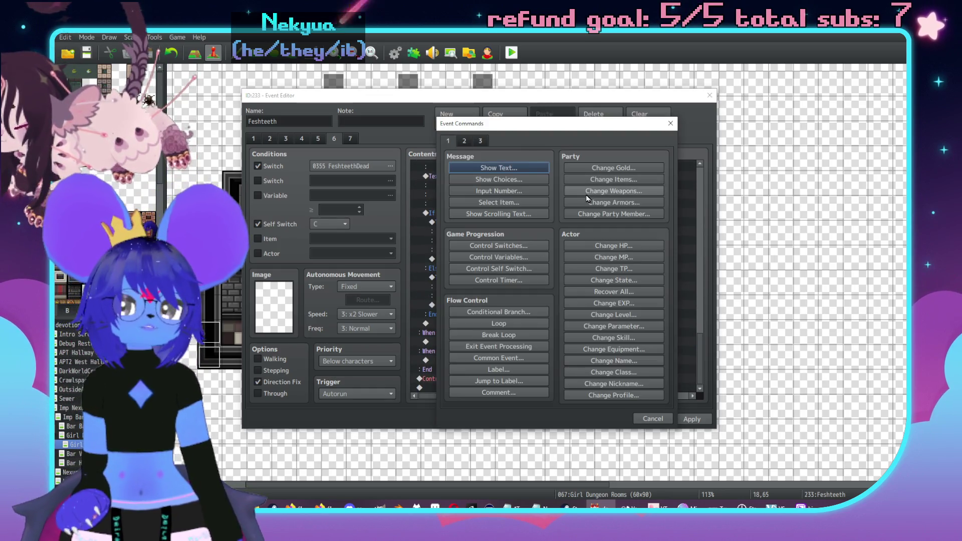
{"action": "left_click_drag", "start_coordinate": [496, 131], "coordinate": [661, 137]}
{"action": "key", "text": "Return"}
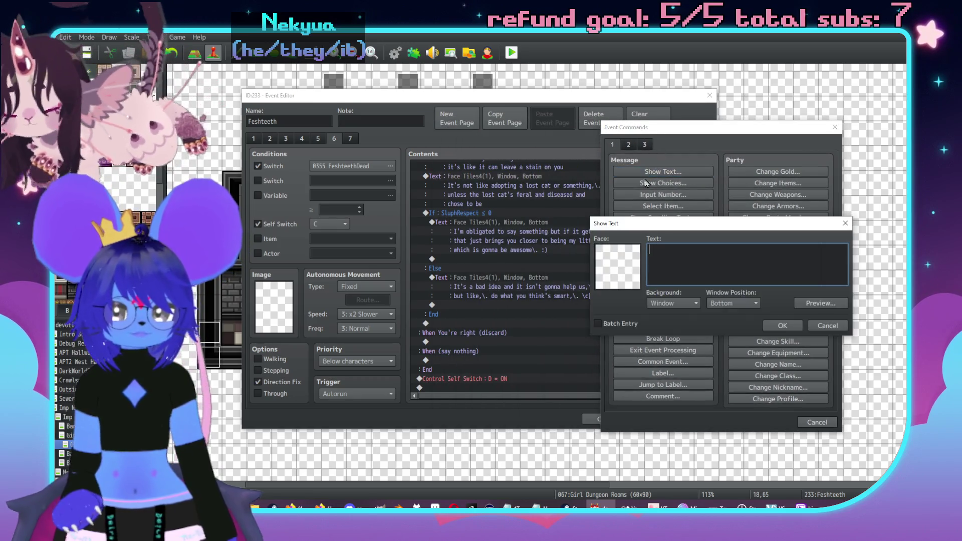
{"action": "double_click", "coordinate": [639, 273]}
{"action": "left_click", "coordinate": [576, 221]}
{"action": "double_click", "coordinate": [674, 200]}
{"action": "type", "text": "Yeah,\\. good you agree on th"}
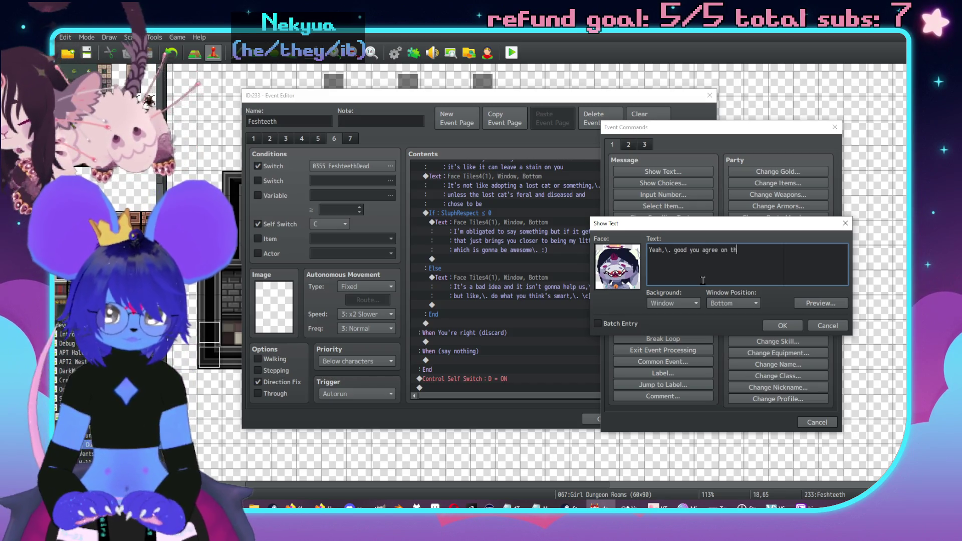
{"action": "type", "text": "is"}
{"action": "left_click", "coordinate": [781, 325]}
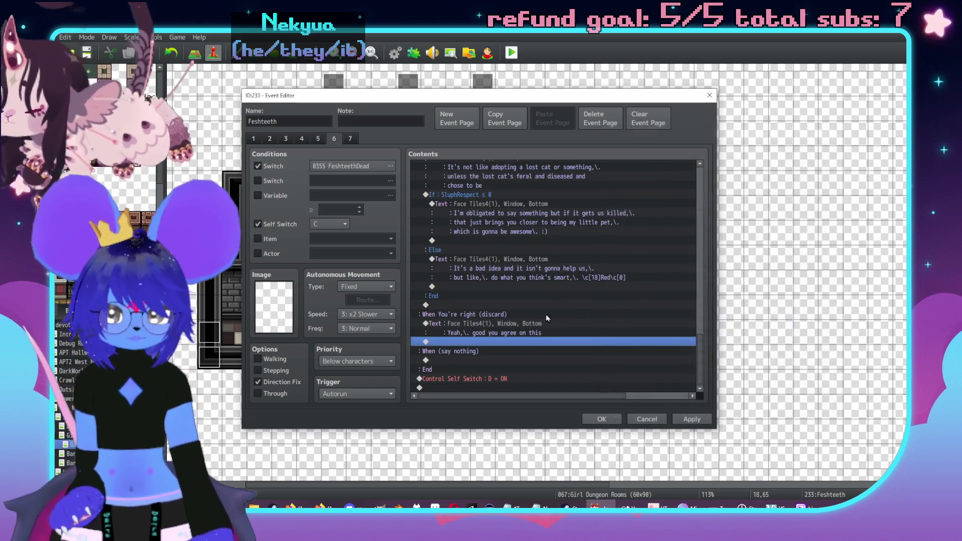
{"action": "double_click", "coordinate": [506, 344]}
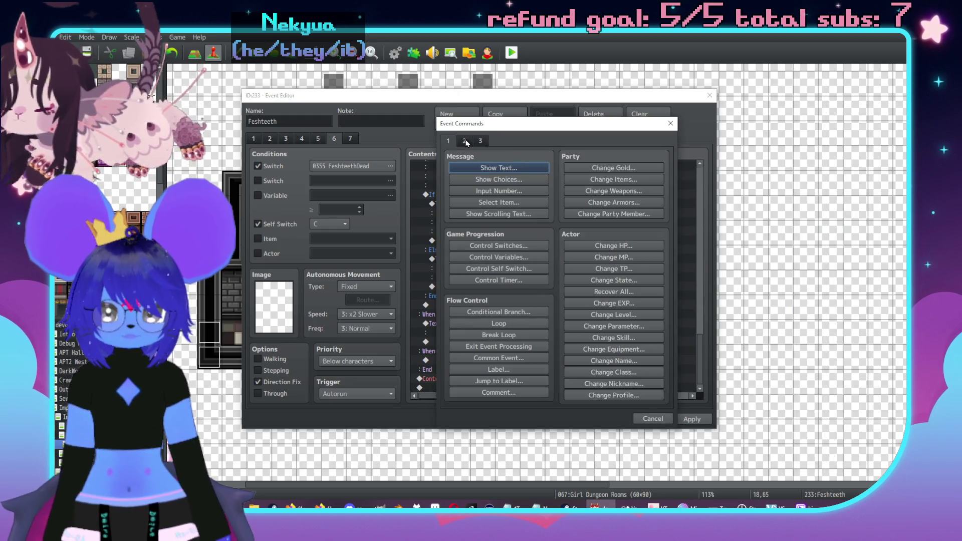
- Open Play SE from page 2 and audition the Item1–Item3 sounds
{"action": "left_click", "coordinate": [464, 142]}
{"action": "left_click", "coordinate": [614, 370]}
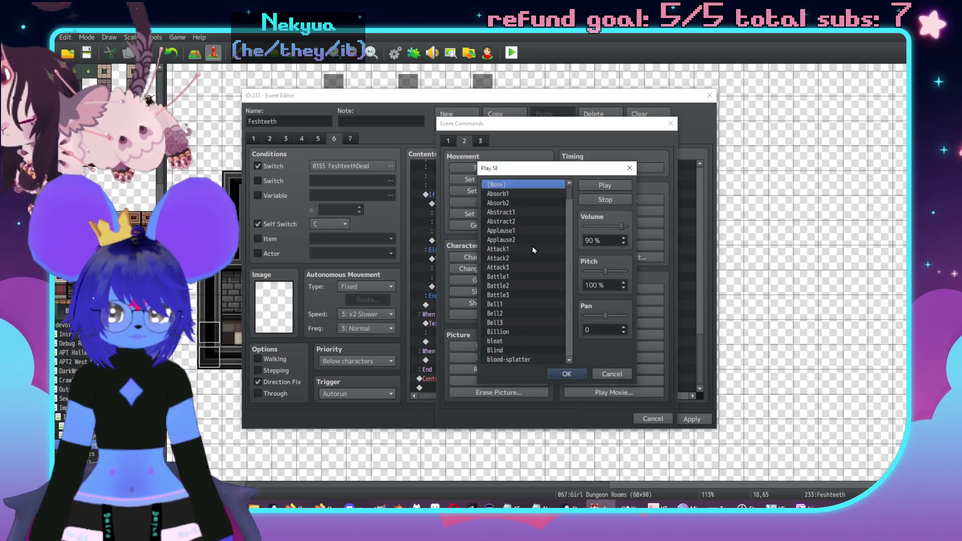
{"action": "key", "text": "i"}
{"action": "scroll", "coordinate": [510, 335], "scroll_direction": "down", "scroll_amount": 5}
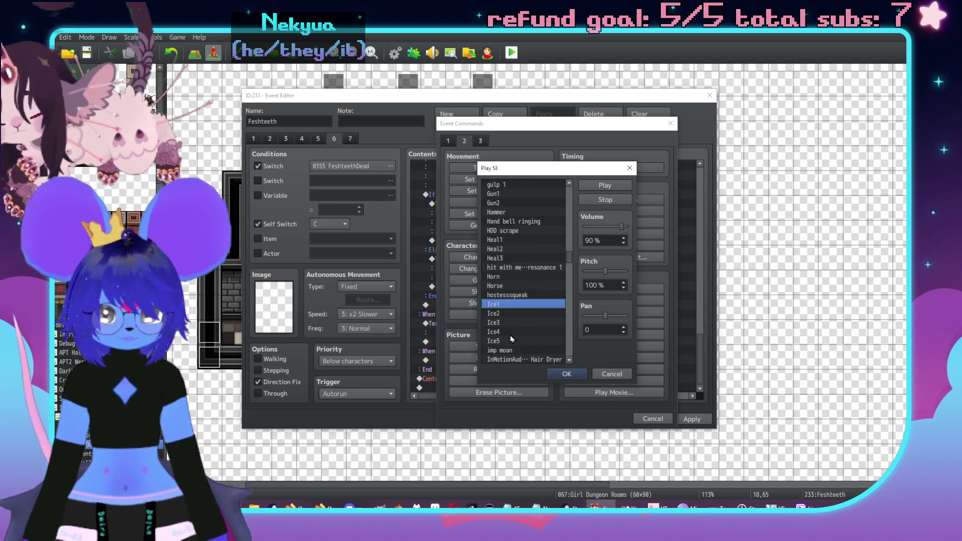
{"action": "left_click", "coordinate": [509, 295]}
{"action": "left_click", "coordinate": [611, 188]}
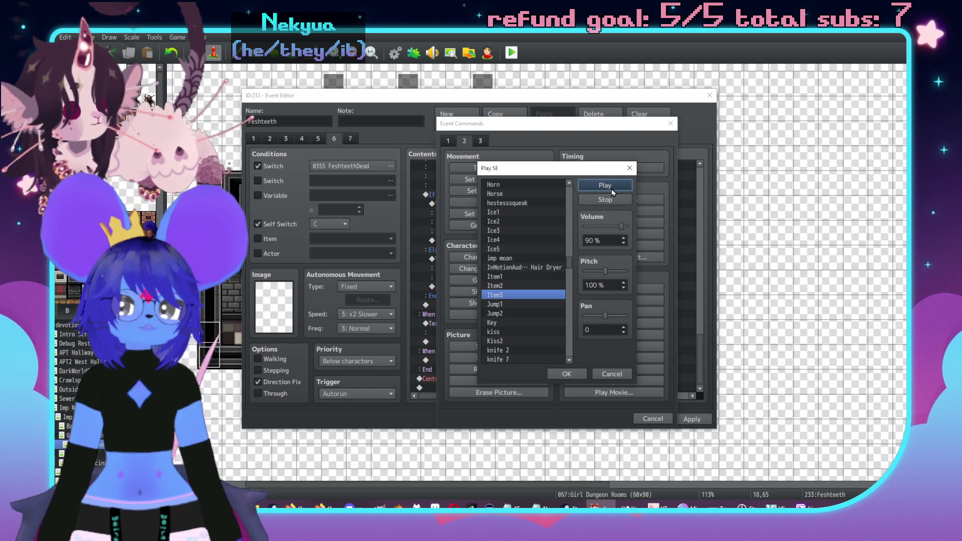
{"action": "left_click", "coordinate": [519, 286]}
{"action": "left_click", "coordinate": [619, 185]}
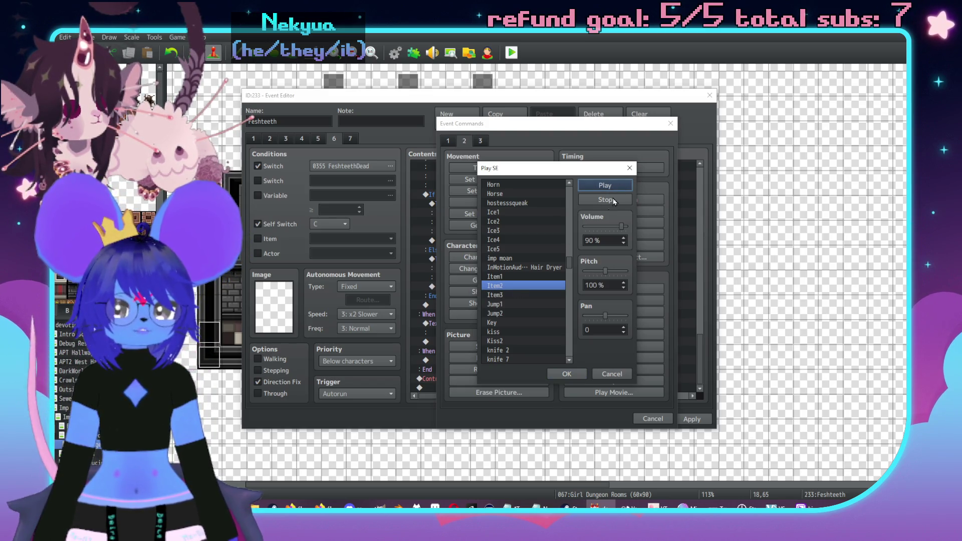
{"action": "left_click", "coordinate": [524, 277]}
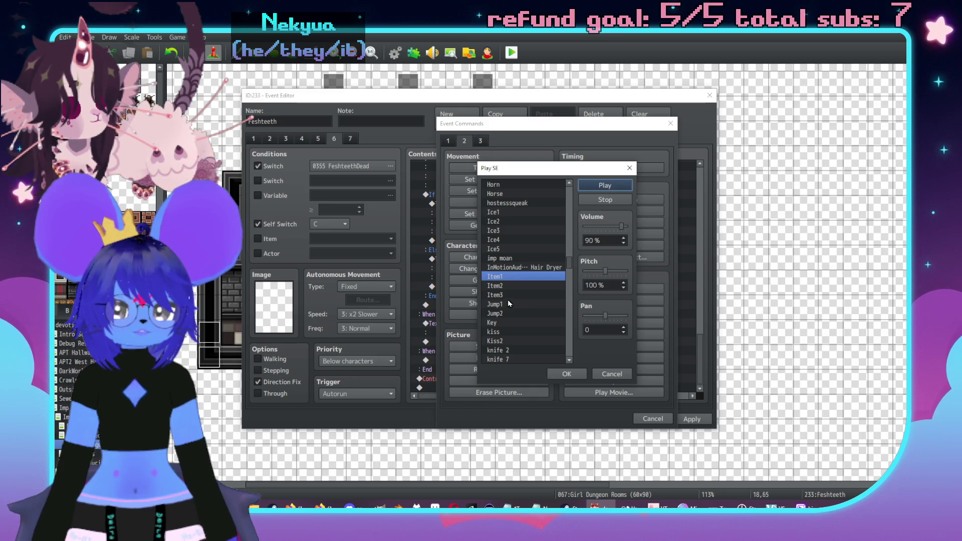
{"action": "left_click", "coordinate": [504, 294]}
{"action": "scroll", "coordinate": [521, 293], "scroll_direction": "down", "scroll_amount": 1}
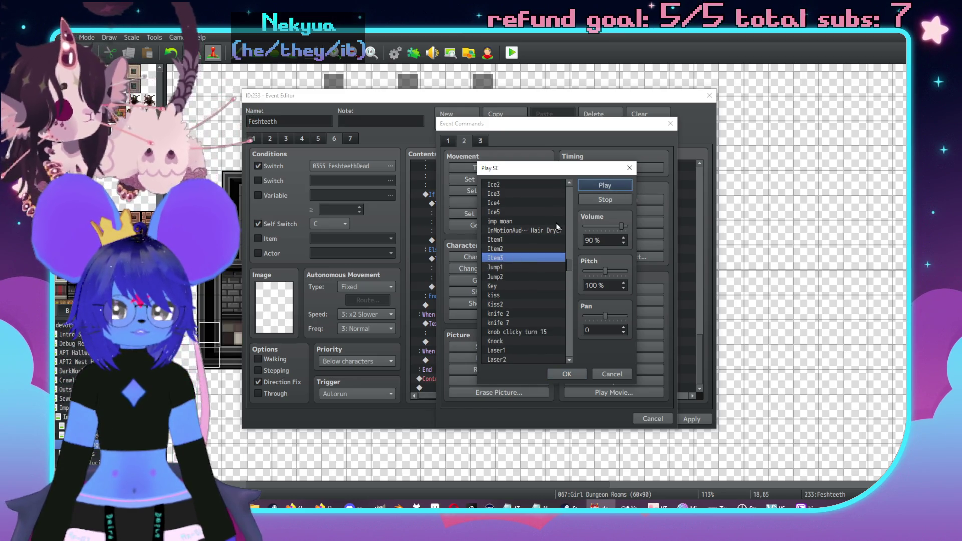
{"action": "scroll", "coordinate": [557, 227], "scroll_direction": "up", "scroll_amount": 1}
{"action": "left_click", "coordinate": [506, 224]}
- Add the Ice2 sound effect at 80% volume and 110% pitch
{"action": "left_click", "coordinate": [593, 188]}
{"action": "left_click", "coordinate": [514, 223]}
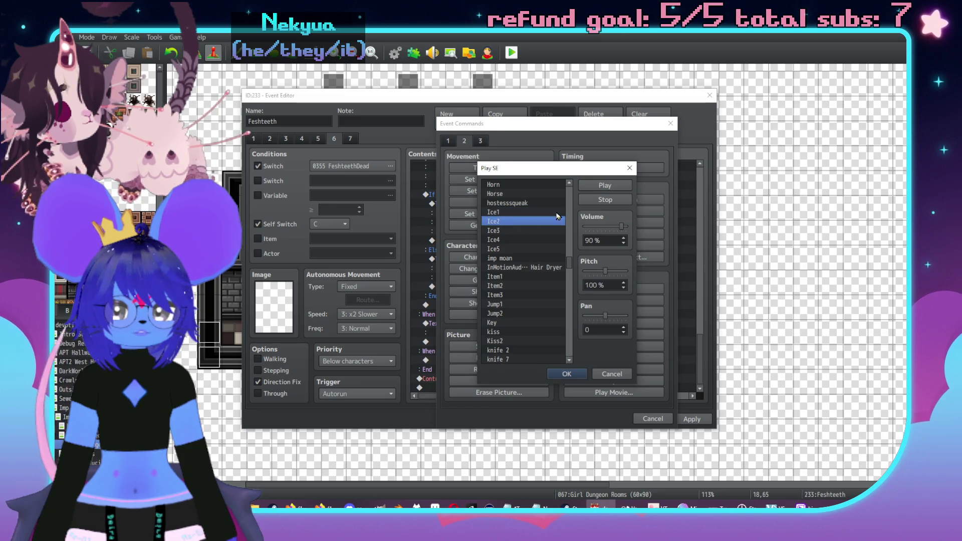
{"action": "left_click", "coordinate": [517, 231]}
{"action": "left_click", "coordinate": [609, 188]}
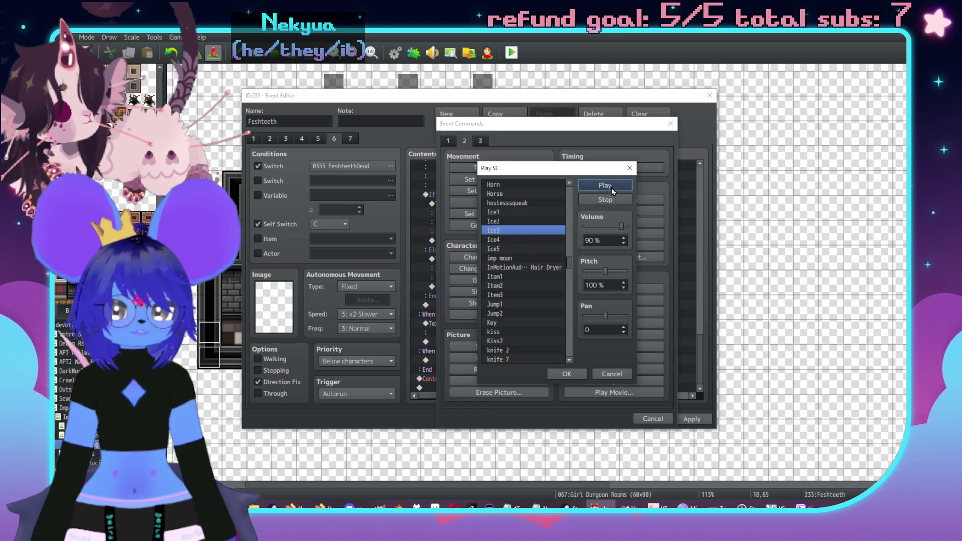
{"action": "left_click", "coordinate": [525, 222]}
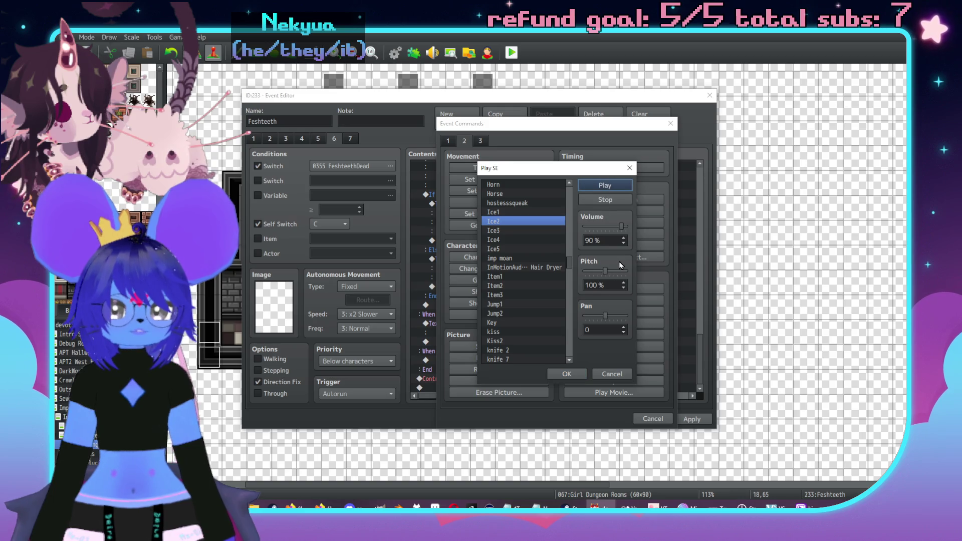
{"action": "left_click_drag", "start_coordinate": [604, 271], "coordinate": [595, 270]}
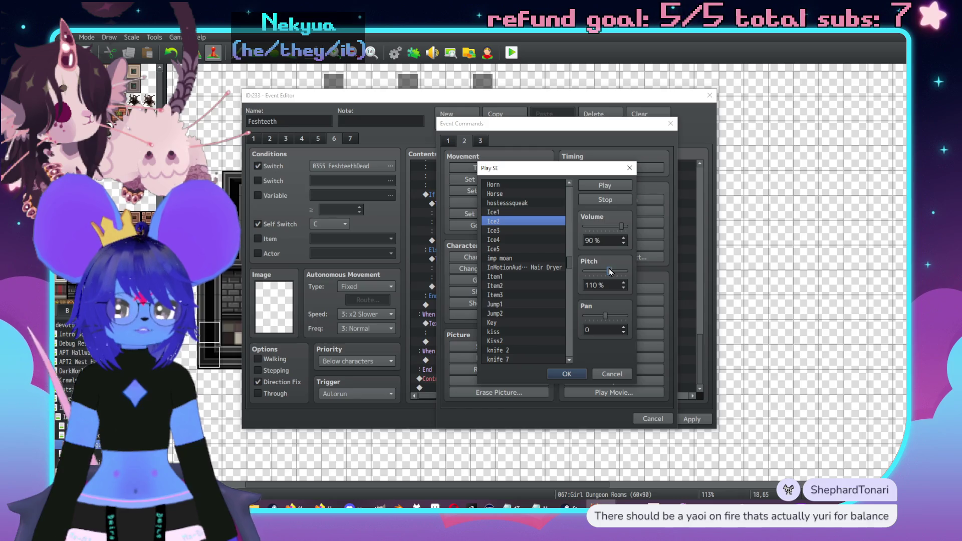
{"action": "left_click", "coordinate": [614, 189]}
{"action": "left_click_drag", "start_coordinate": [620, 226], "coordinate": [616, 229]}
{"action": "left_click", "coordinate": [572, 375]}
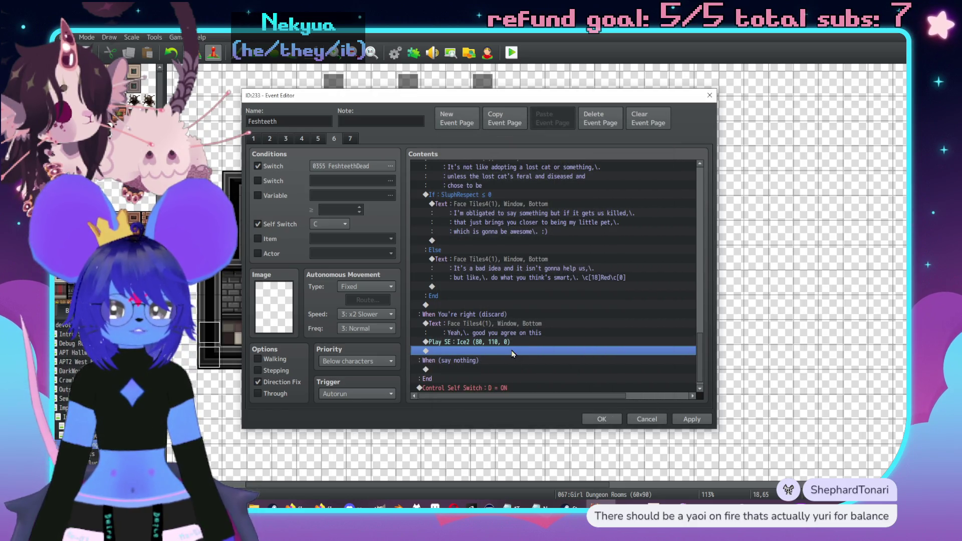
{"action": "double_click", "coordinate": [513, 354]}
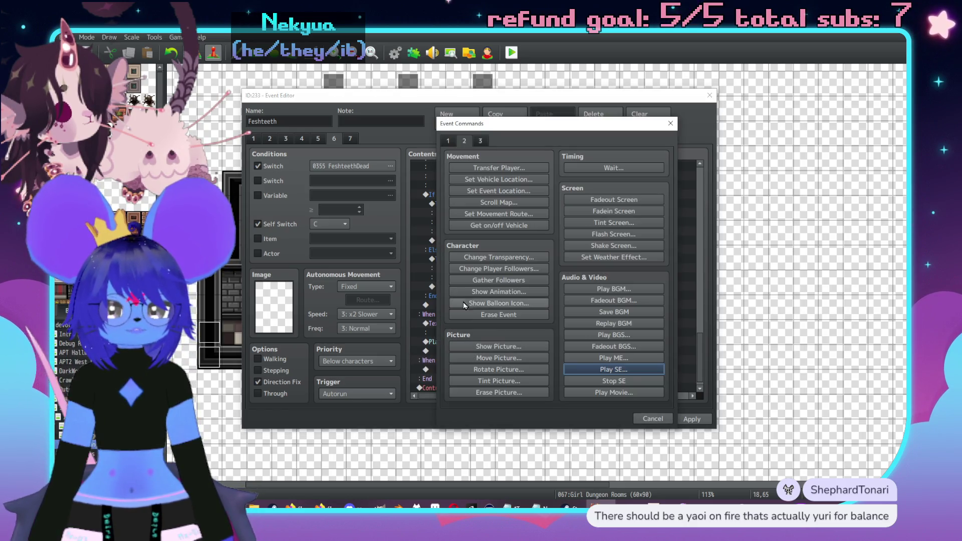
- Call common event 0006 Reset Talk after the Ice2 sound
{"action": "left_click", "coordinate": [449, 142]}
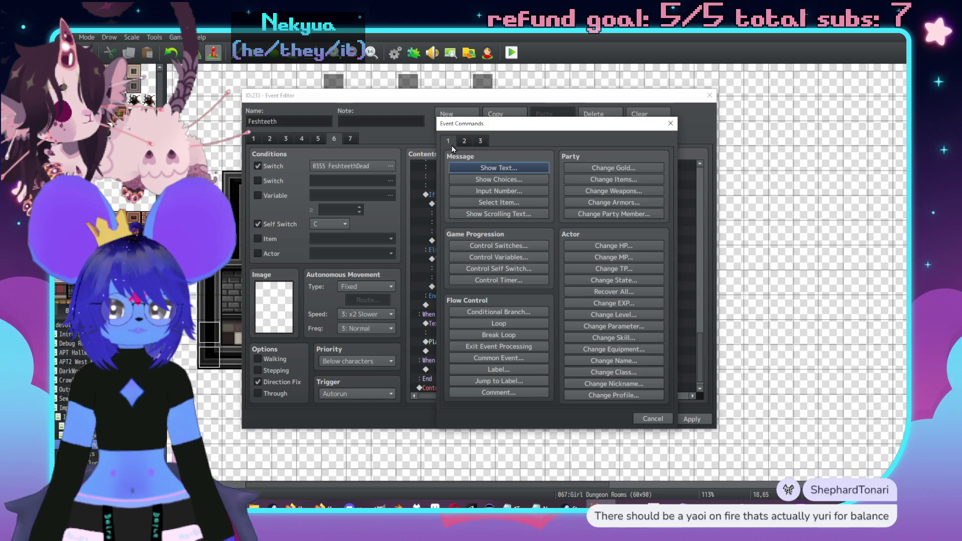
{"action": "left_click", "coordinate": [498, 359]}
{"action": "left_click", "coordinate": [561, 275]}
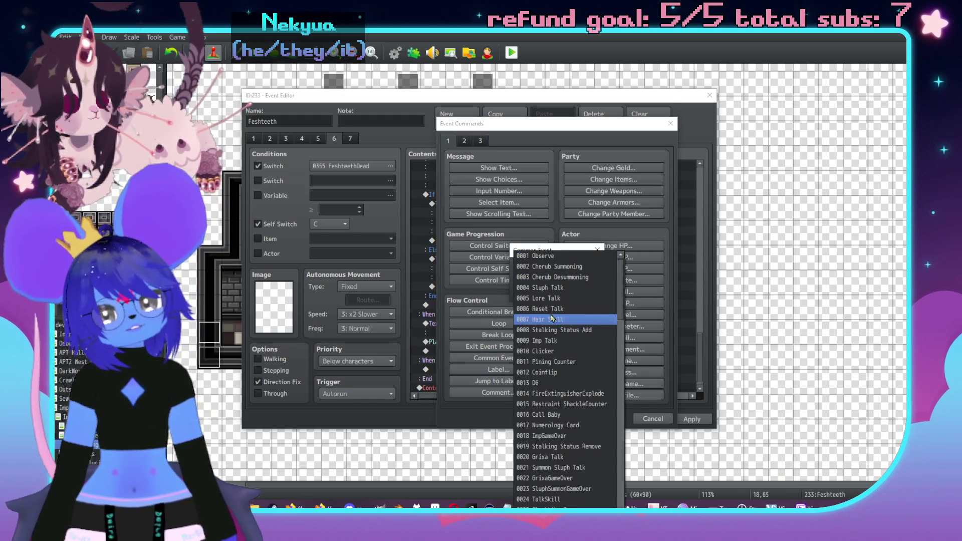
{"action": "left_click", "coordinate": [538, 308]}
{"action": "left_click", "coordinate": [555, 289]}
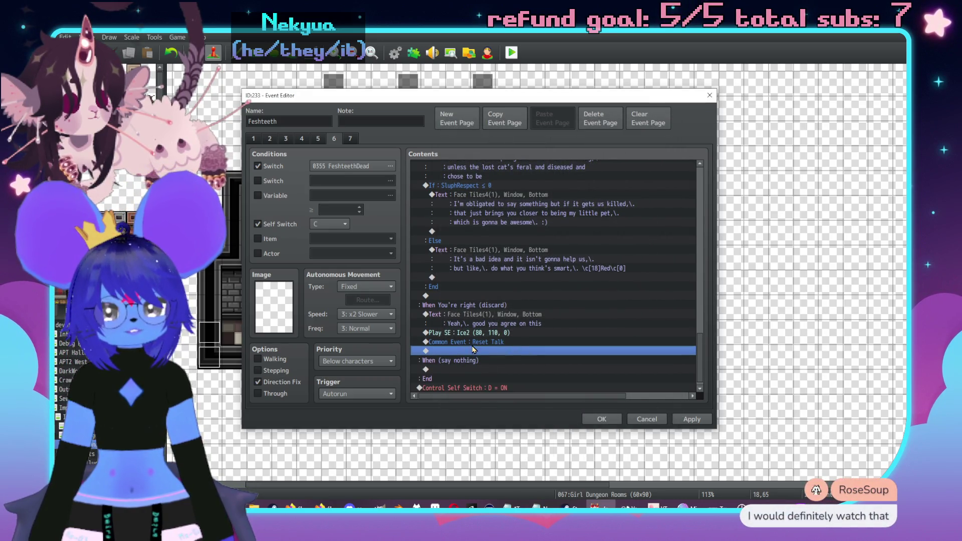
{"action": "double_click", "coordinate": [473, 349]}
{"action": "left_click", "coordinate": [649, 415]}
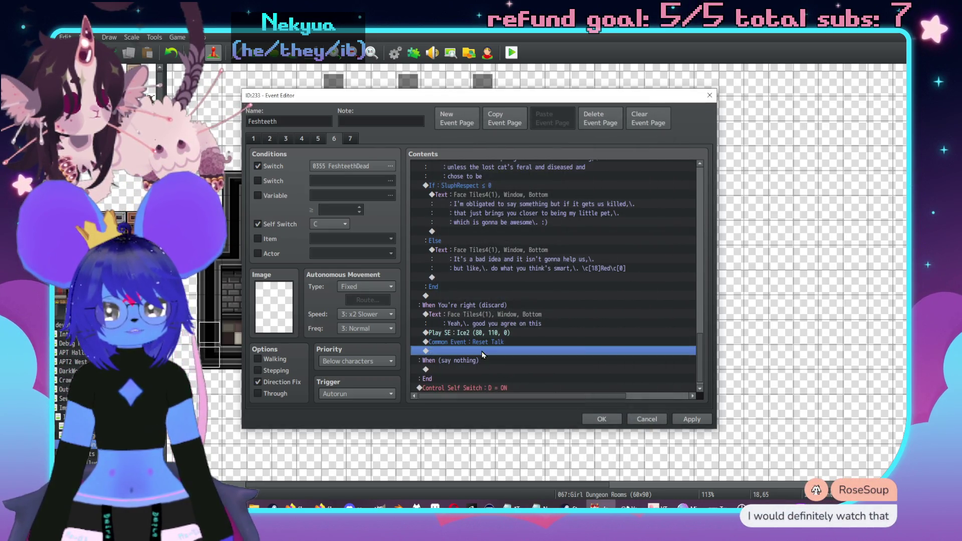
- Add the message 'You discard Feshteeth.' after the Reset Talk call
{"action": "double_click", "coordinate": [481, 350]}
{"action": "left_click", "coordinate": [474, 169]}
{"action": "type", "text": "You ds"}
{"action": "type", "text": "sic"}
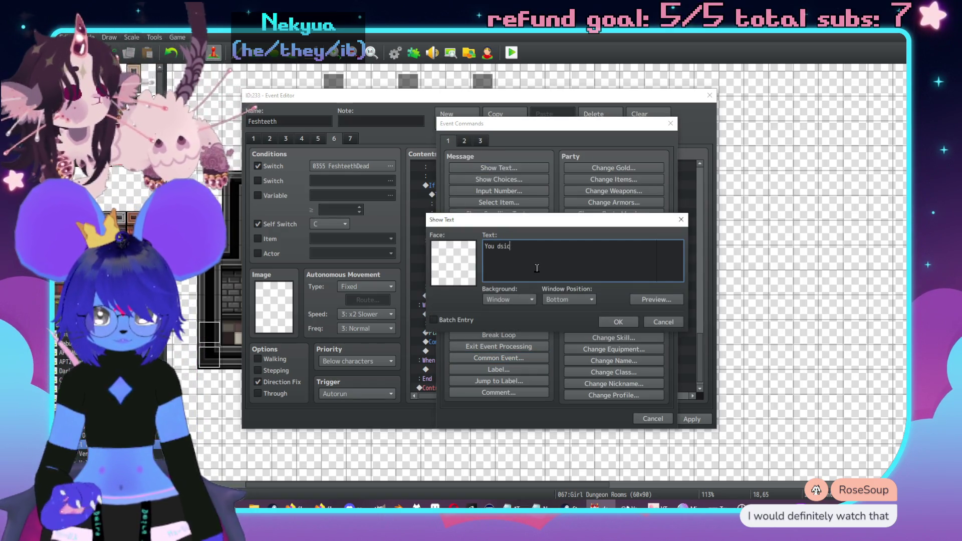
{"action": "key", "text": "BackSpace"}
{"action": "key", "text": "BackSpace"}
{"action": "key", "text": "BackSpace"}
{"action": "type", "text": "iscard "}
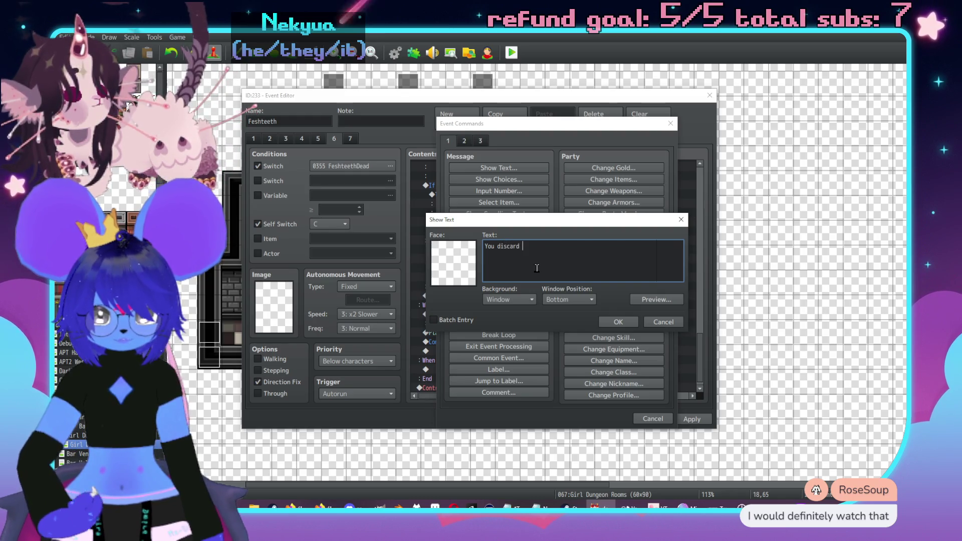
{"action": "type", "text": "Fe."}
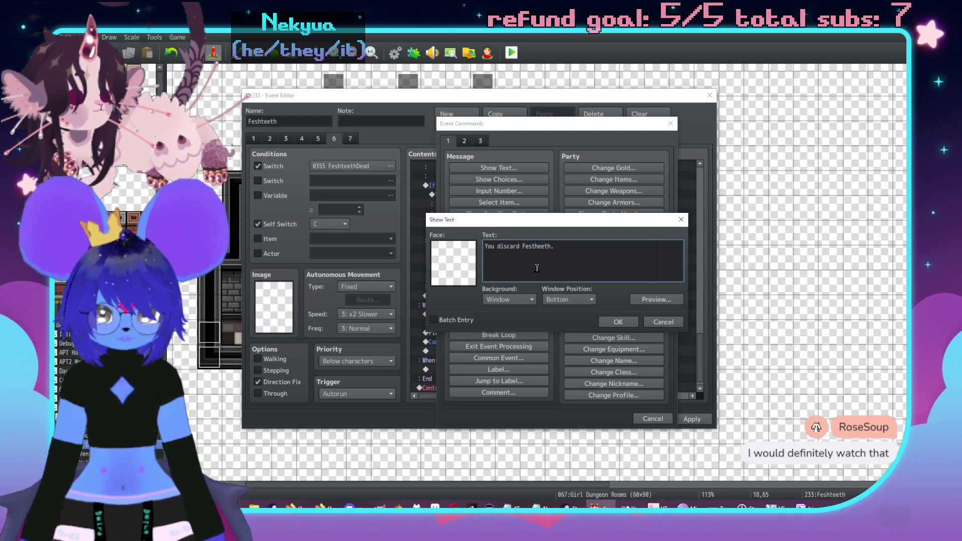
{"action": "key", "text": "BackSpace"}
{"action": "key", "text": "BackSpace"}
{"action": "key", "text": "BackSpace"}
{"action": "type", "text": "hteeth."}
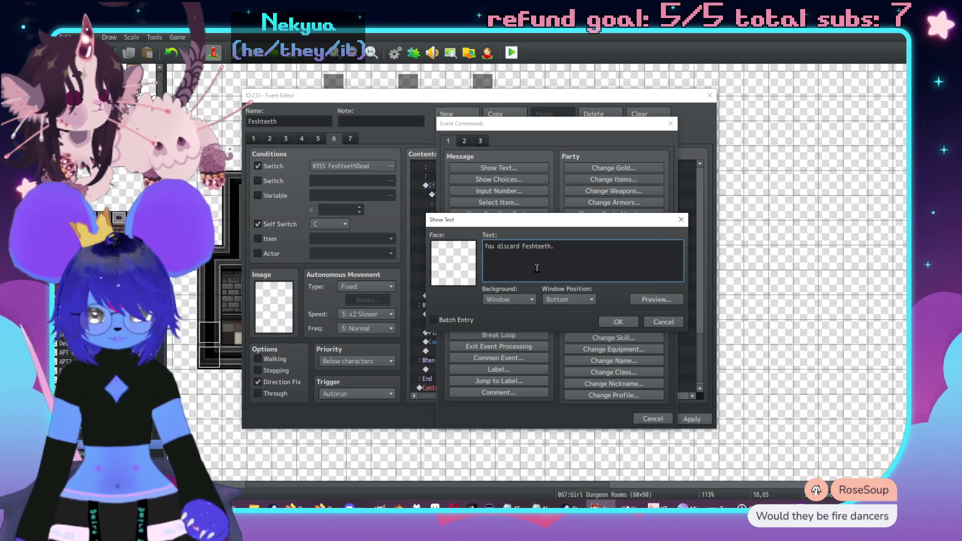
{"action": "left_click", "coordinate": [618, 321]}
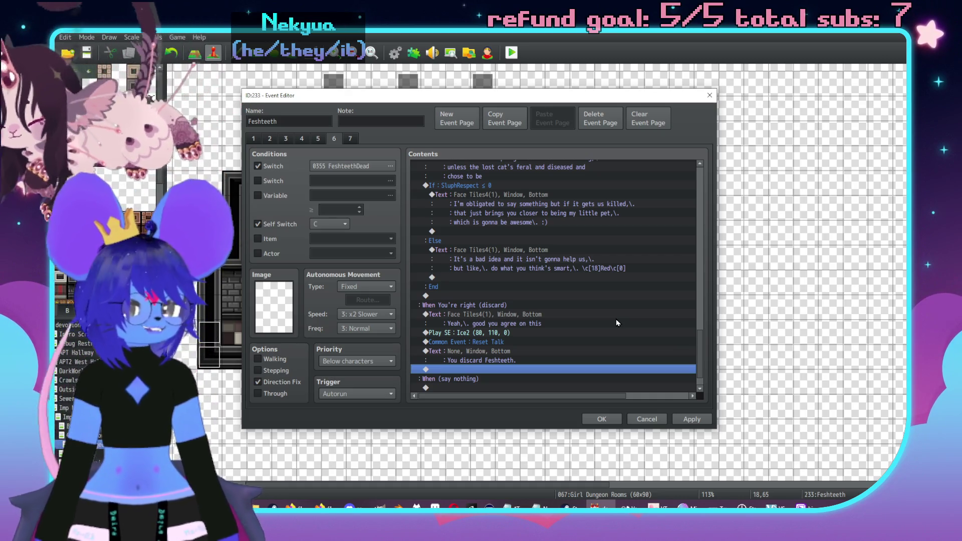
{"action": "scroll", "coordinate": [543, 382], "scroll_direction": "down", "scroll_amount": 1}
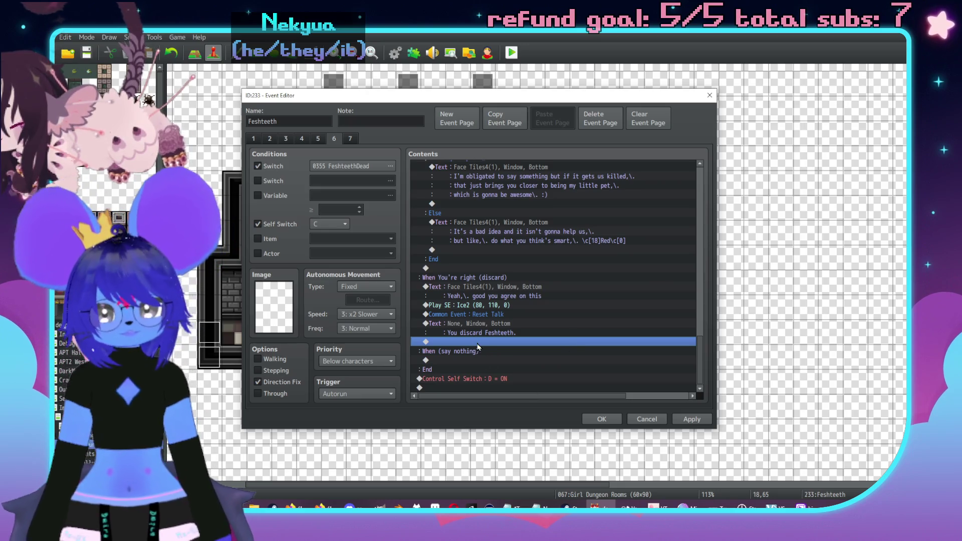
{"action": "left_click", "coordinate": [484, 288]}
- Insert Control Variables adding constant 1 to 0018 SluphRespect at the branch's start
{"action": "key", "text": "Insert"}
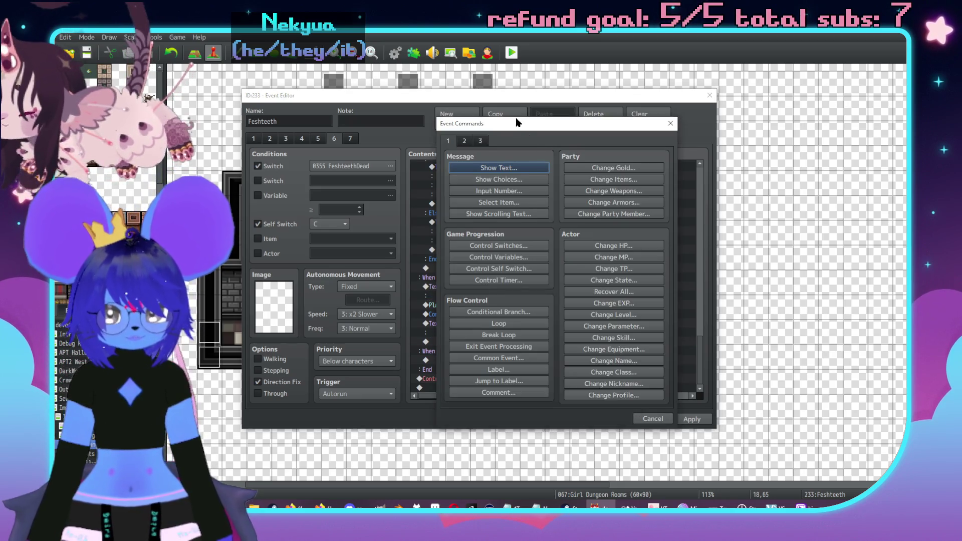
{"action": "left_click_drag", "start_coordinate": [515, 118], "coordinate": [623, 125]}
{"action": "left_click", "coordinate": [608, 263]}
{"action": "left_click", "coordinate": [648, 212]}
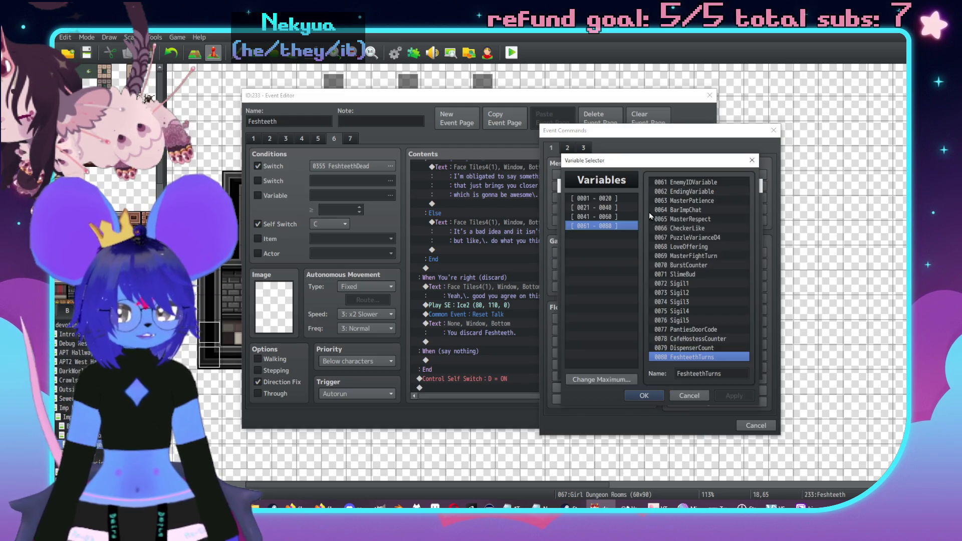
{"action": "left_click", "coordinate": [610, 199]}
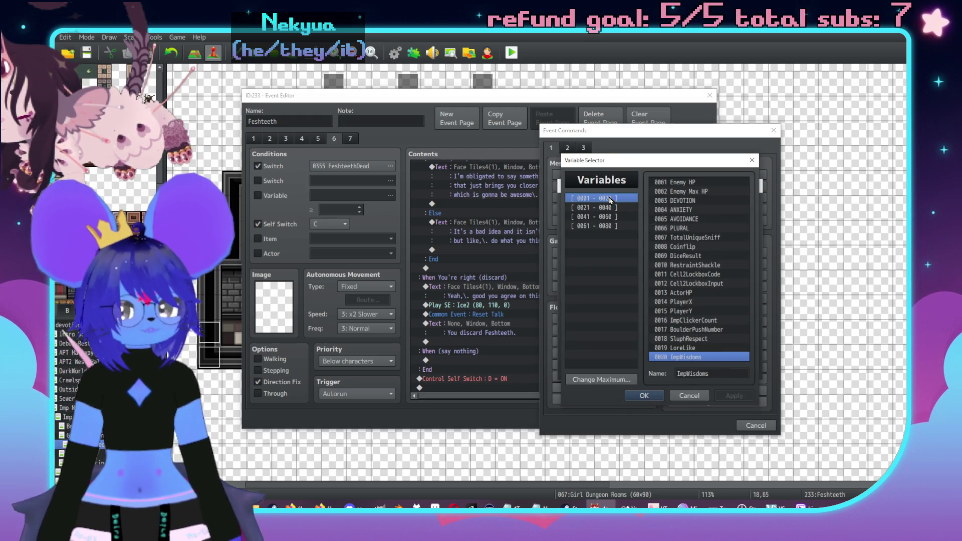
{"action": "left_click", "coordinate": [697, 340]}
{"action": "left_click", "coordinate": [644, 395]}
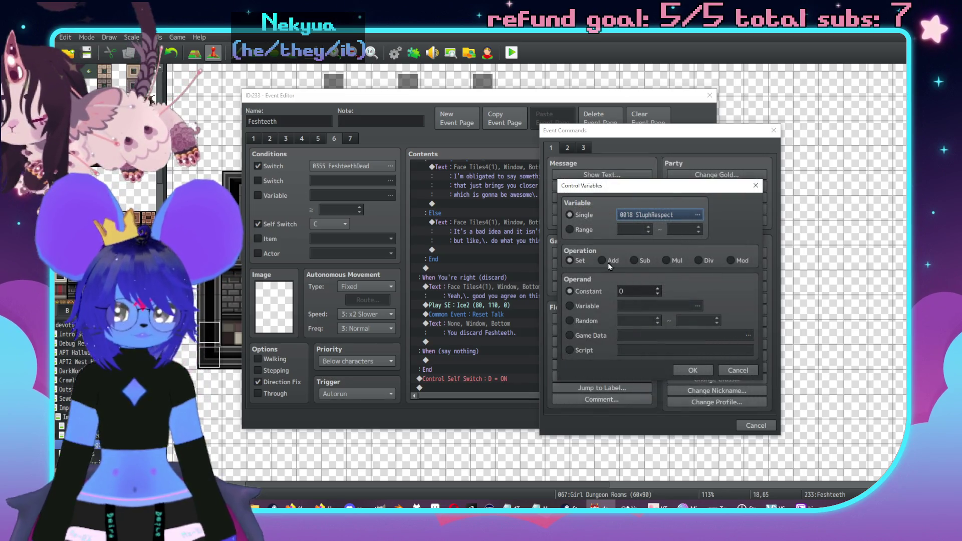
{"action": "double_click", "coordinate": [645, 291]}
{"action": "key", "text": "alt+Tab"}
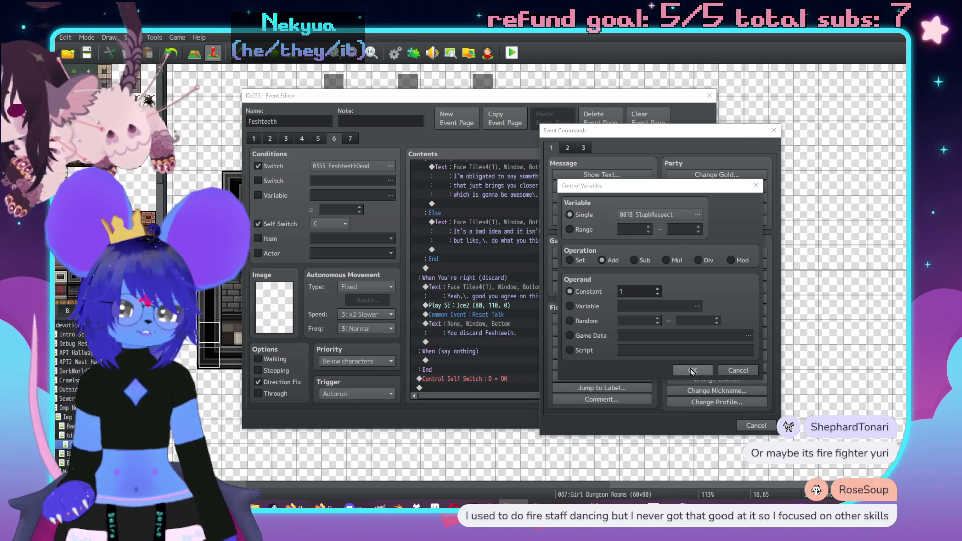
{"action": "left_click", "coordinate": [693, 371]}
{"action": "left_click", "coordinate": [490, 323]}
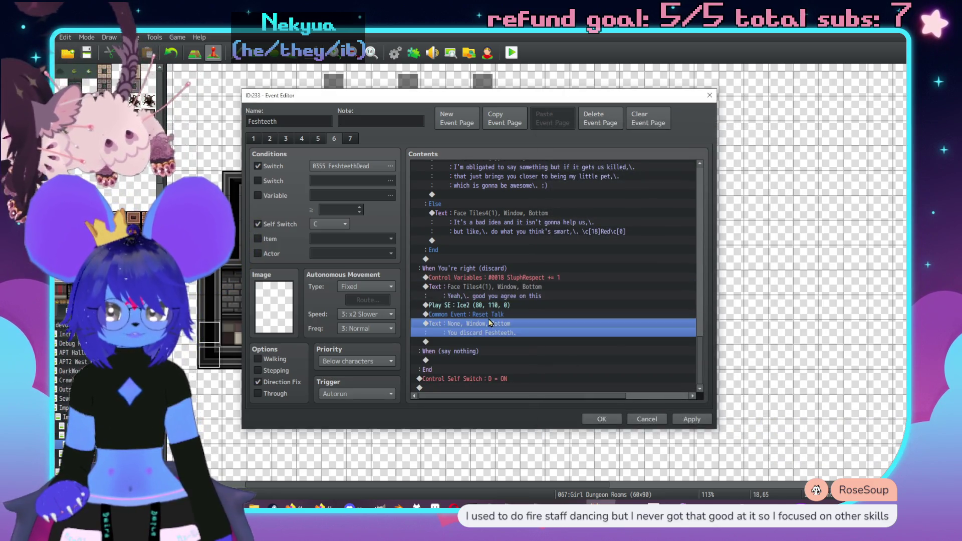
- Add a Change Weapons command removing one Feshteeth, including equipped, then save and close the event
{"action": "key", "text": "Insert"}
{"action": "left_click", "coordinate": [614, 191]}
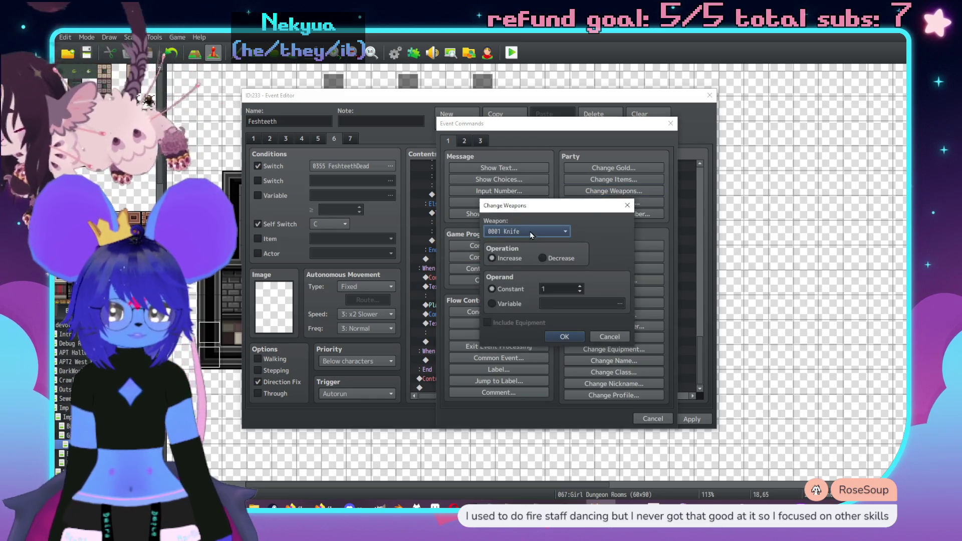
{"action": "left_click", "coordinate": [531, 231]}
{"action": "left_click", "coordinate": [530, 435]}
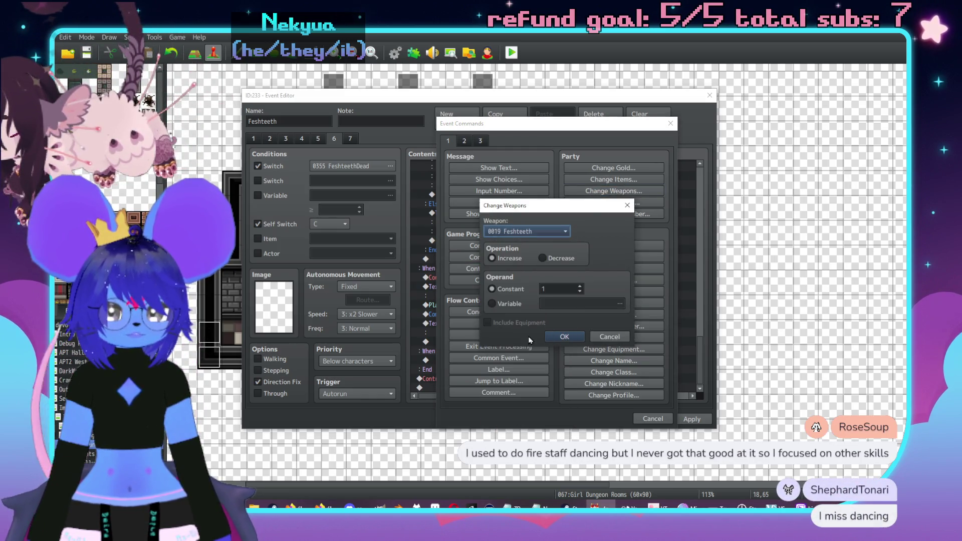
{"action": "left_click", "coordinate": [554, 262]}
{"action": "left_click", "coordinate": [514, 323]}
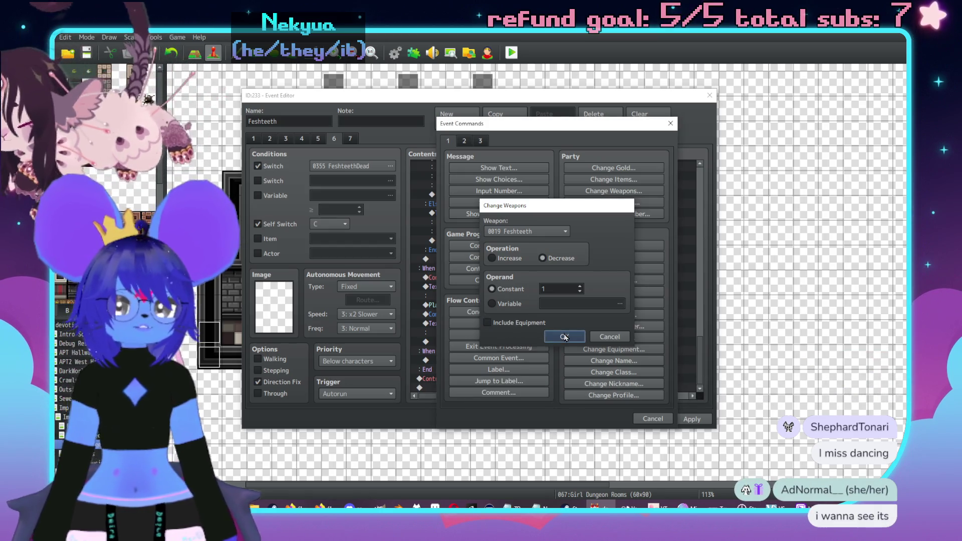
{"action": "left_click", "coordinate": [564, 337]}
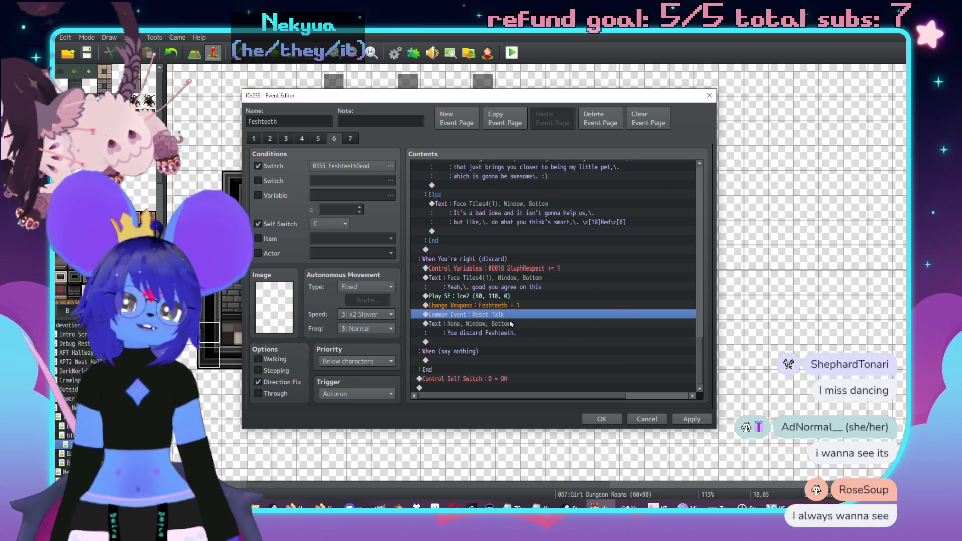
{"action": "left_click", "coordinate": [691, 419]}
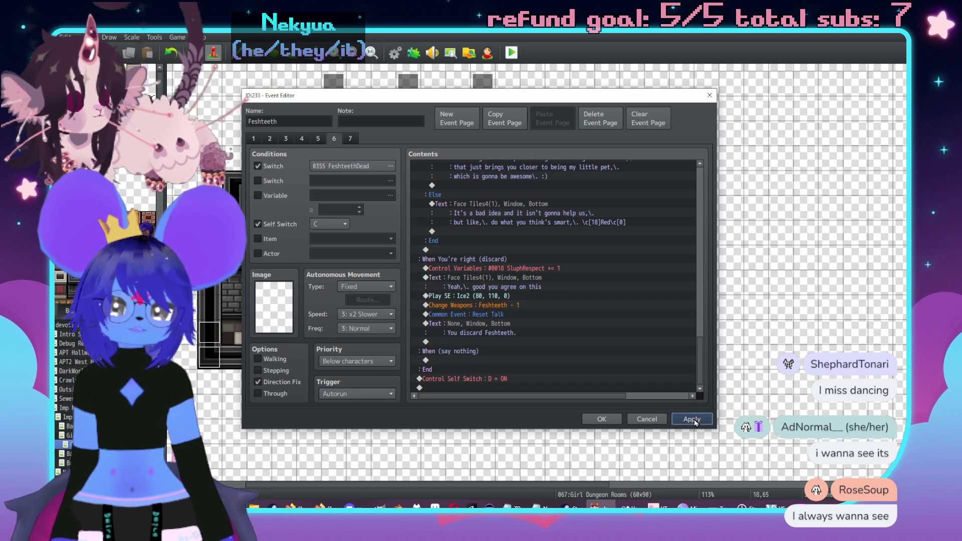
{"action": "left_click", "coordinate": [613, 420]}
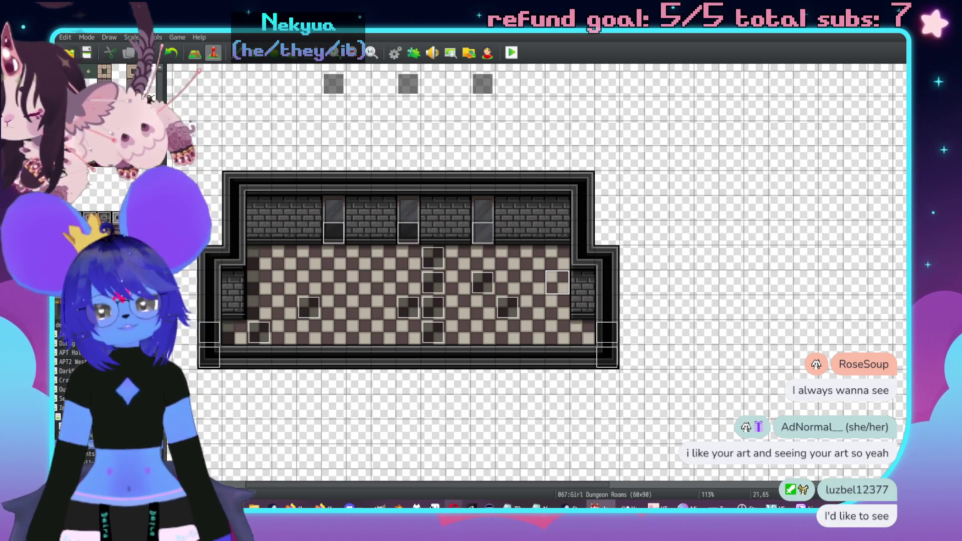
- Switch to Aseprite and drag the Feshteeth dagger sprite file in from File Explorer
{"action": "key", "text": "alt+Tab"}
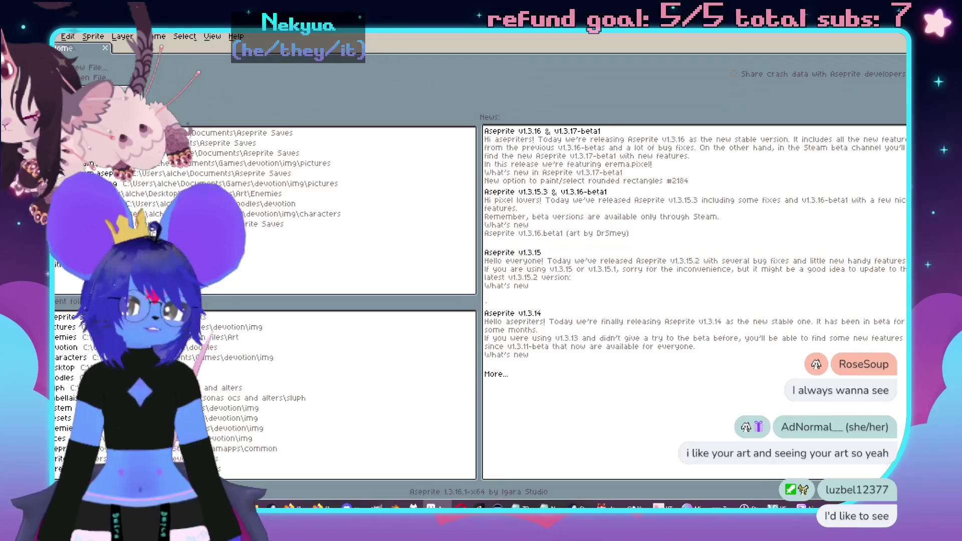
{"action": "key", "text": "super+e"}
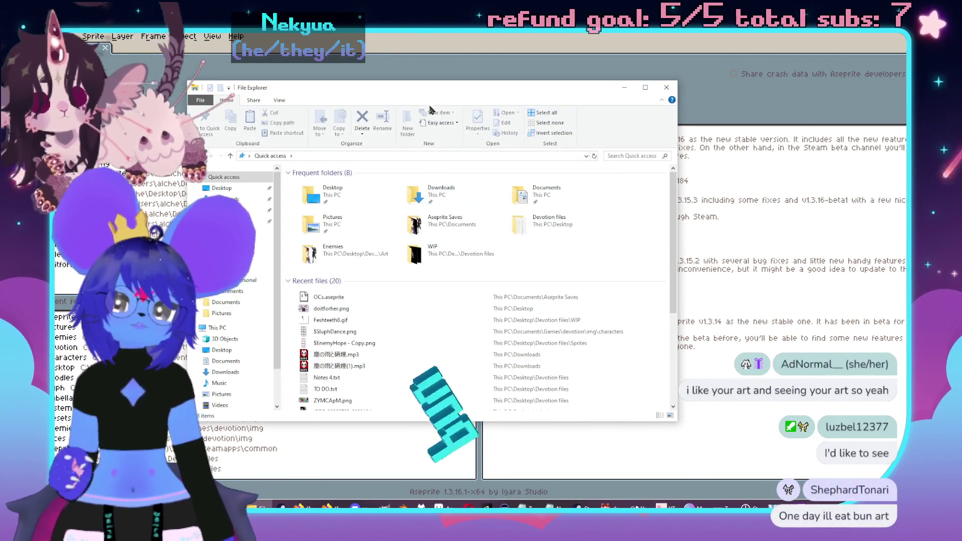
{"action": "left_click_drag", "start_coordinate": [415, 92], "coordinate": [961, 97]}
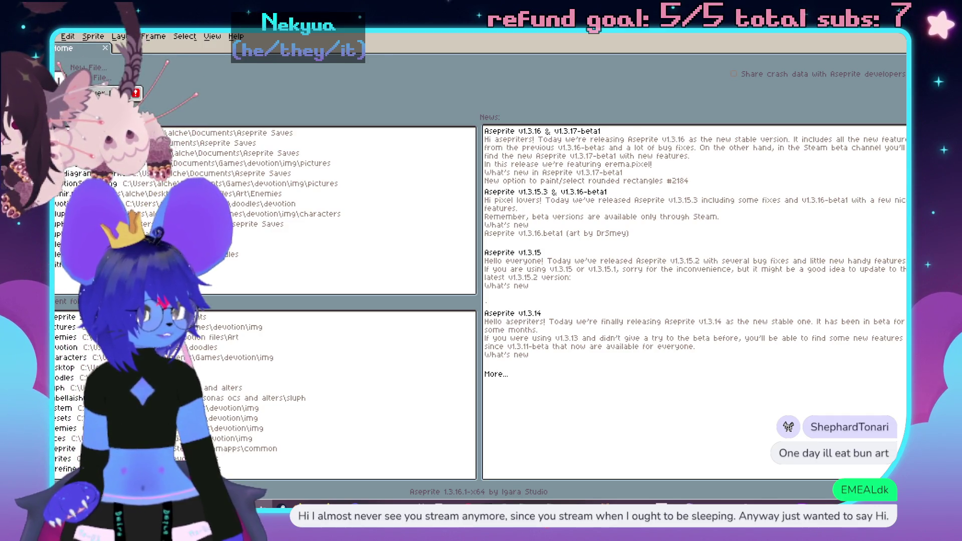
{"action": "left_click_drag", "start_coordinate": [777, 231], "coordinate": [622, 229]}
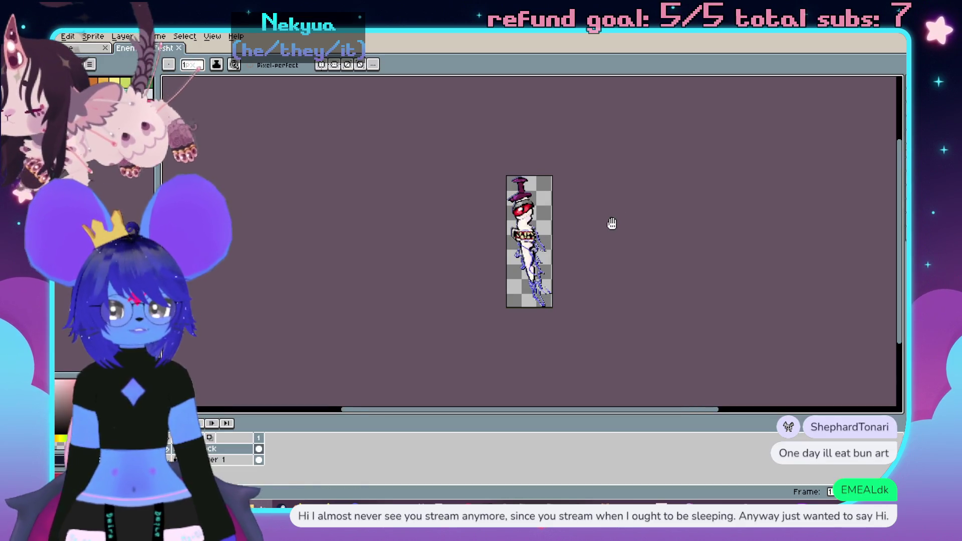
{"action": "scroll", "coordinate": [612, 223], "scroll_direction": "up", "scroll_amount": 1}
{"action": "scroll", "coordinate": [608, 267], "scroll_direction": "up", "scroll_amount": 1}
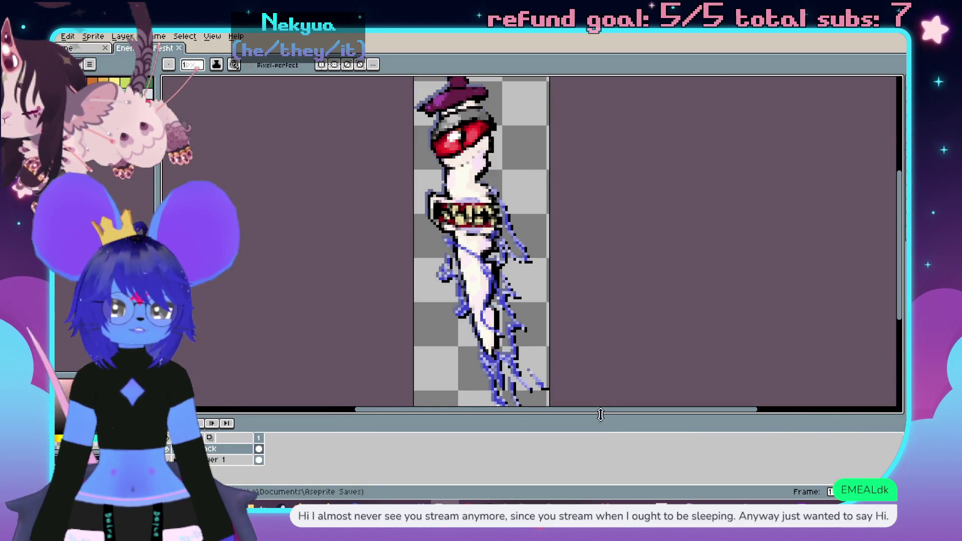
{"action": "left_click_drag", "start_coordinate": [593, 417], "coordinate": [596, 464]}
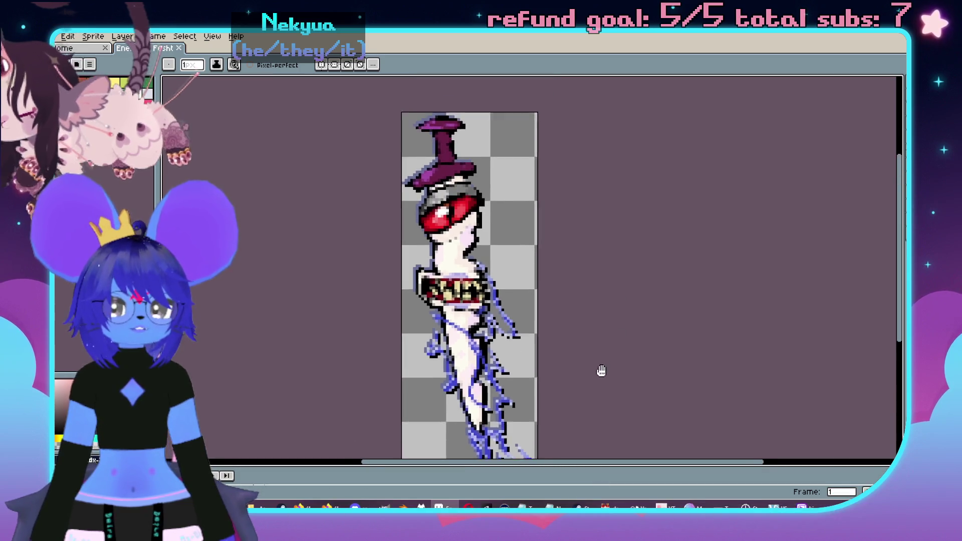
- Zoom and pan around the Feshteeth dagger sprite to inspect it
{"action": "scroll", "coordinate": [574, 301], "scroll_direction": "down", "scroll_amount": 1}
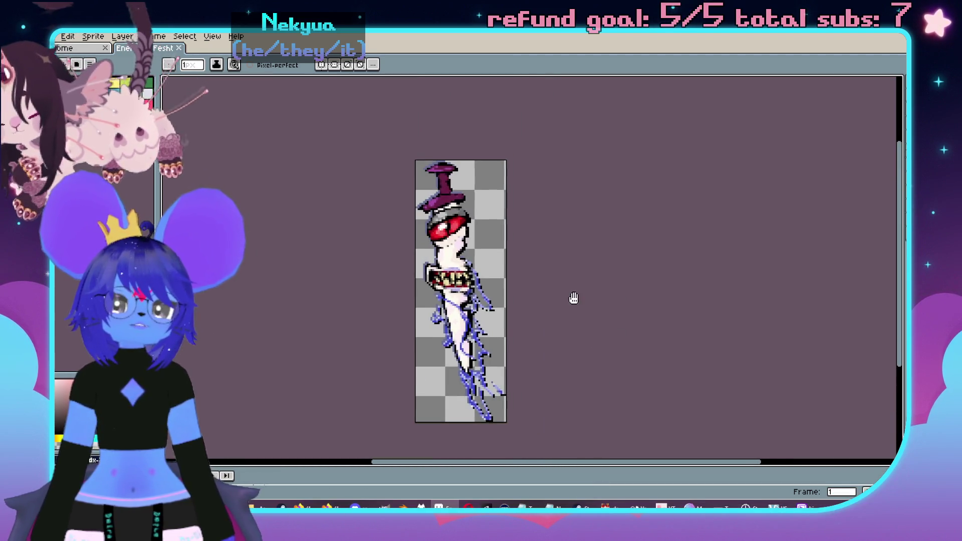
{"action": "left_click_drag", "start_coordinate": [521, 307], "coordinate": [531, 295]}
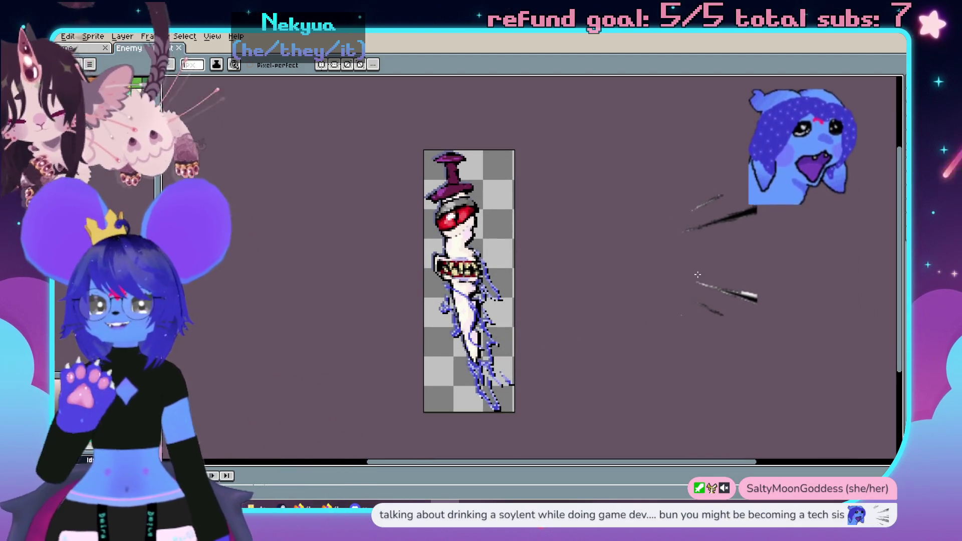
{"action": "left_click_drag", "start_coordinate": [745, 249], "coordinate": [732, 254]}
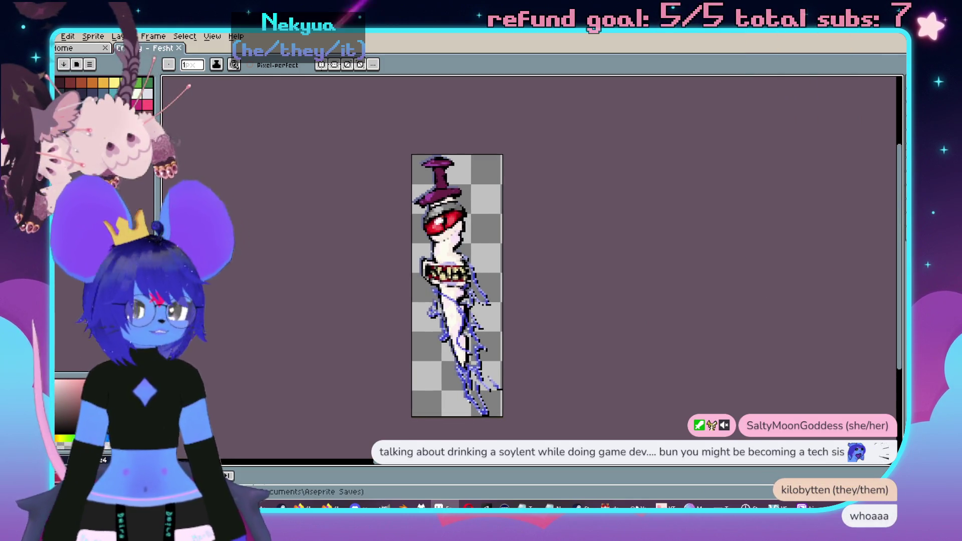
{"action": "scroll", "coordinate": [419, 260], "scroll_direction": "up", "scroll_amount": 2}
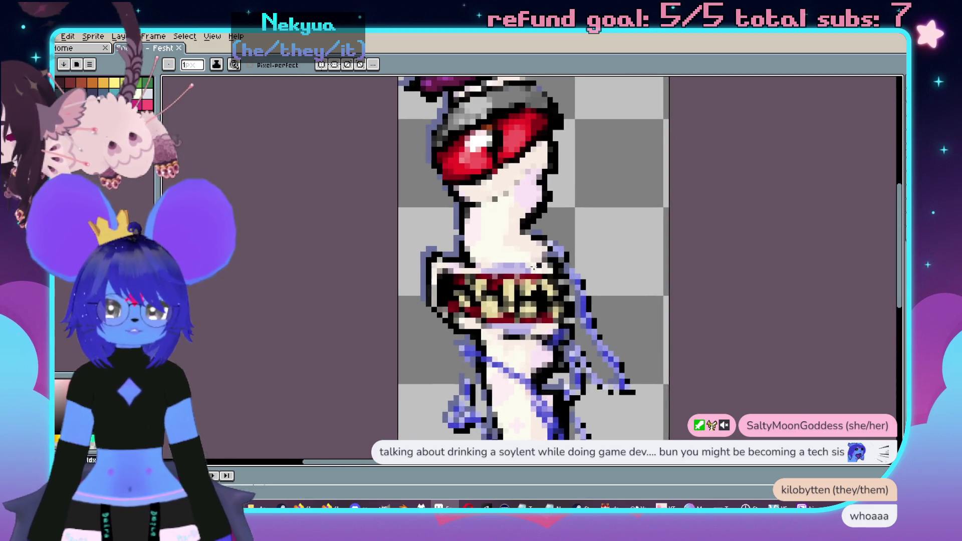
{"action": "scroll", "coordinate": [506, 324], "scroll_direction": "down", "scroll_amount": 3}
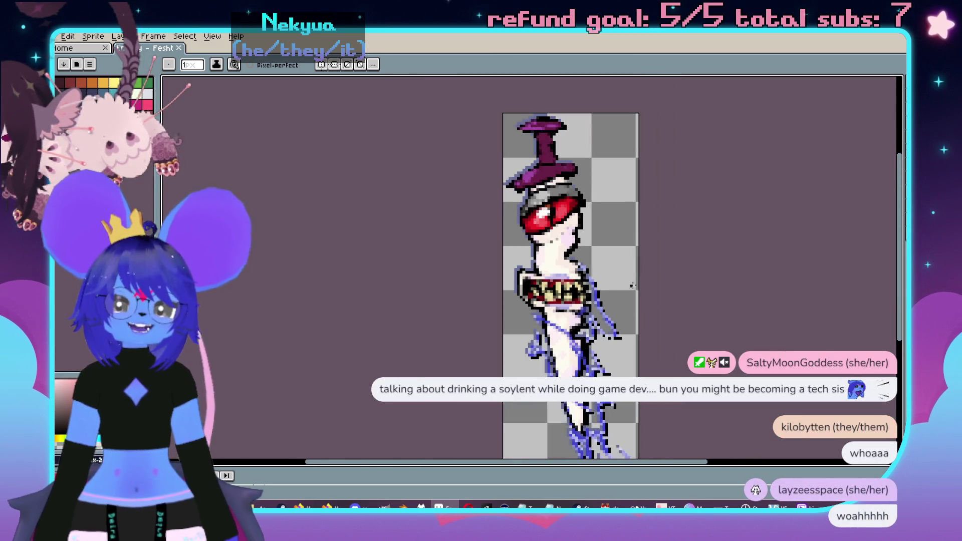
{"action": "scroll", "coordinate": [677, 248], "scroll_direction": "down", "scroll_amount": 2}
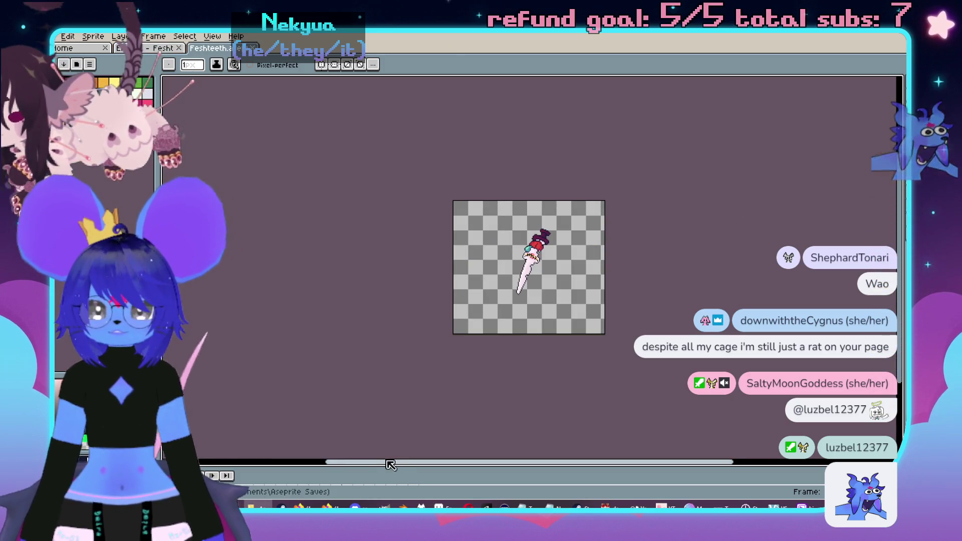
- Set the Loop tag over frames 1–3 to Ping-pong animation direction
{"action": "left_click_drag", "start_coordinate": [378, 468], "coordinate": [379, 404]}
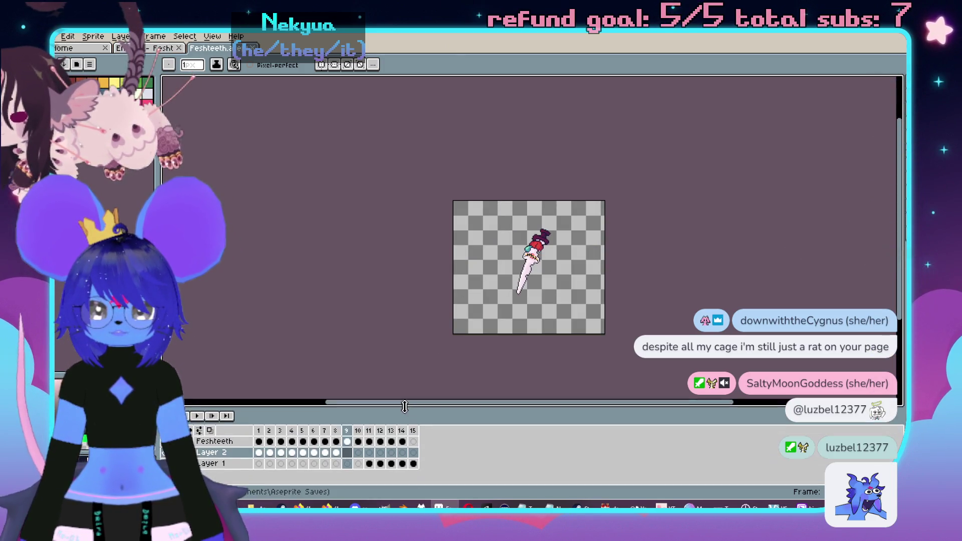
{"action": "left_click_drag", "start_coordinate": [263, 429], "coordinate": [284, 433]}
{"action": "right_click", "coordinate": [284, 434]}
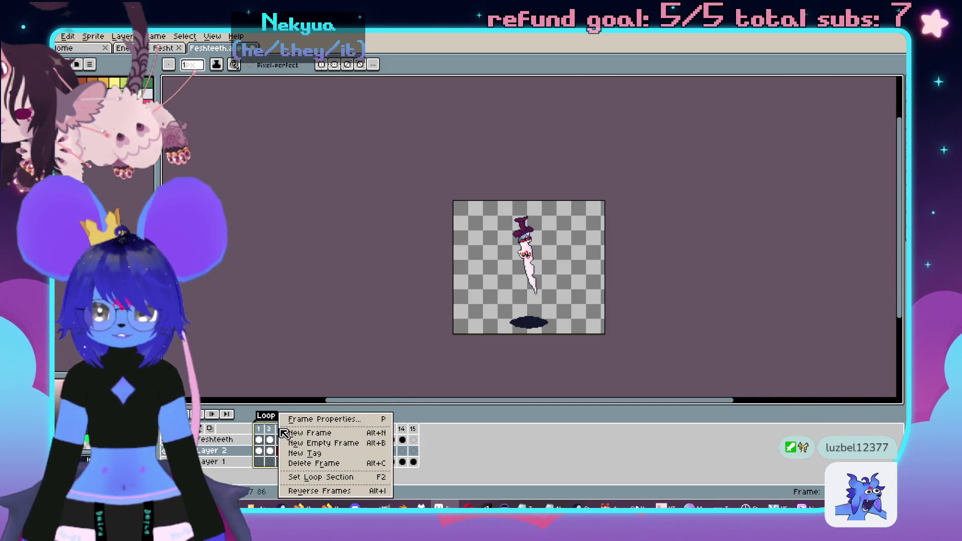
{"action": "key", "text": "Escape"}
{"action": "right_click", "coordinate": [266, 416]}
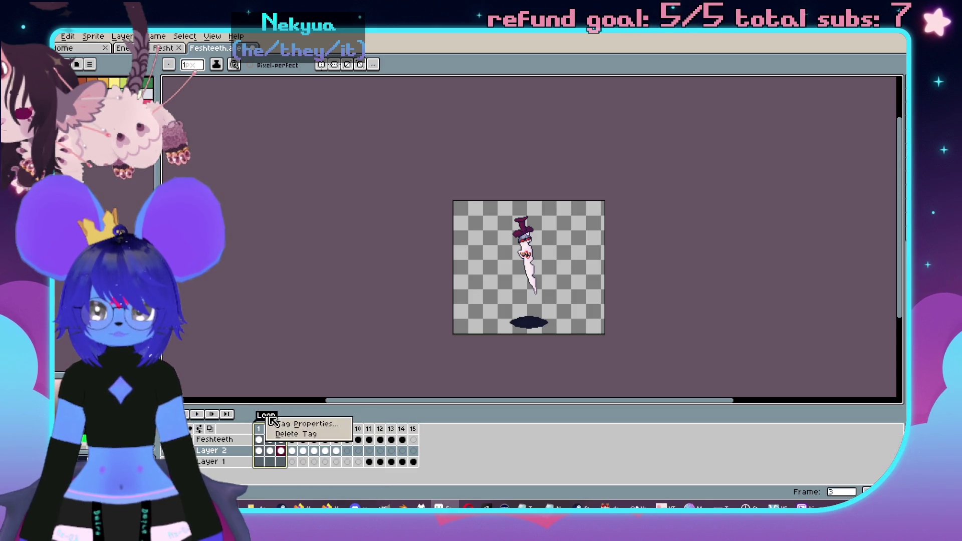
{"action": "left_click", "coordinate": [299, 426]}
{"action": "left_click", "coordinate": [536, 273]}
{"action": "left_click", "coordinate": [513, 304]}
{"action": "left_click", "coordinate": [503, 326]}
- Confirm the frame duration for frames 1–3, then select frames 4–8
{"action": "key", "text": "p"}
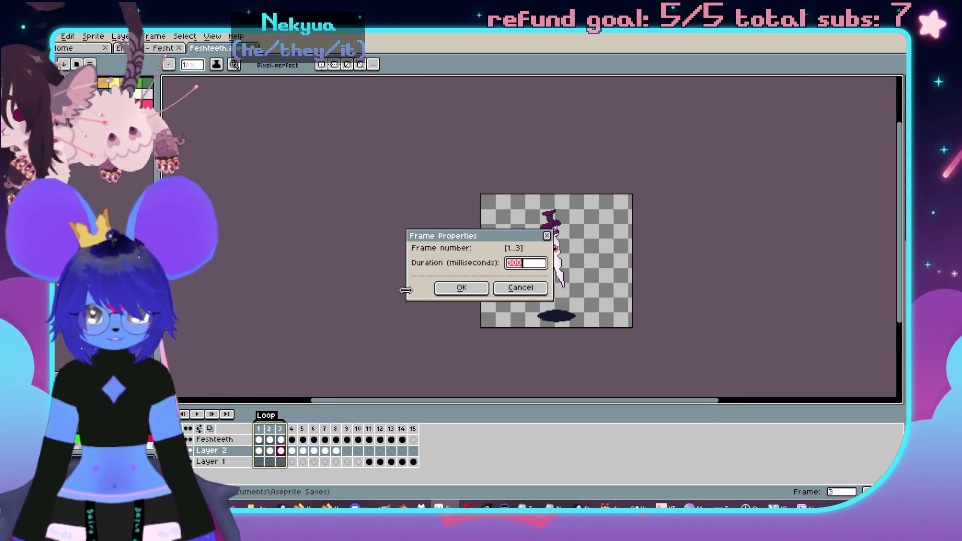
{"action": "key", "text": "Return"}
{"action": "scroll", "coordinate": [516, 225], "scroll_direction": "up", "scroll_amount": 1}
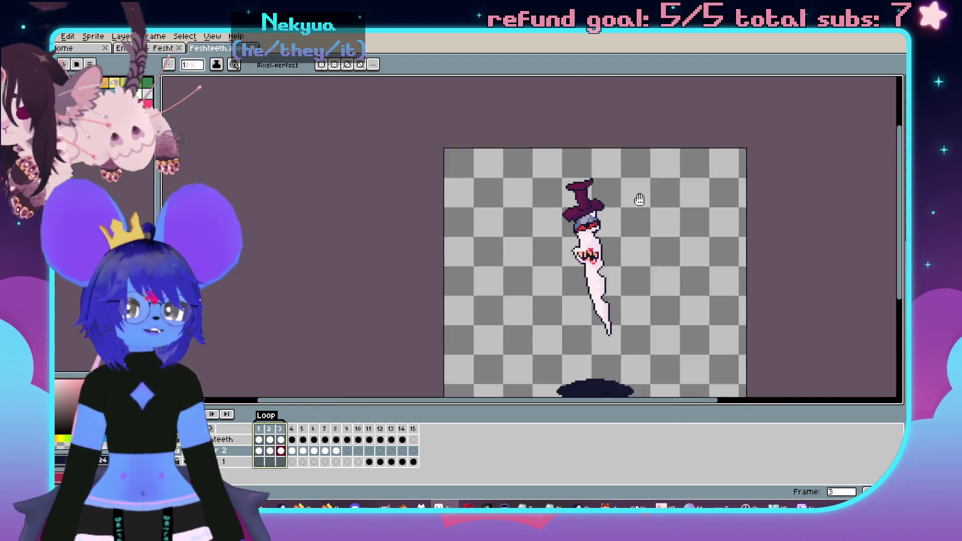
{"action": "scroll", "coordinate": [708, 200], "scroll_direction": "right", "scroll_amount": 3}
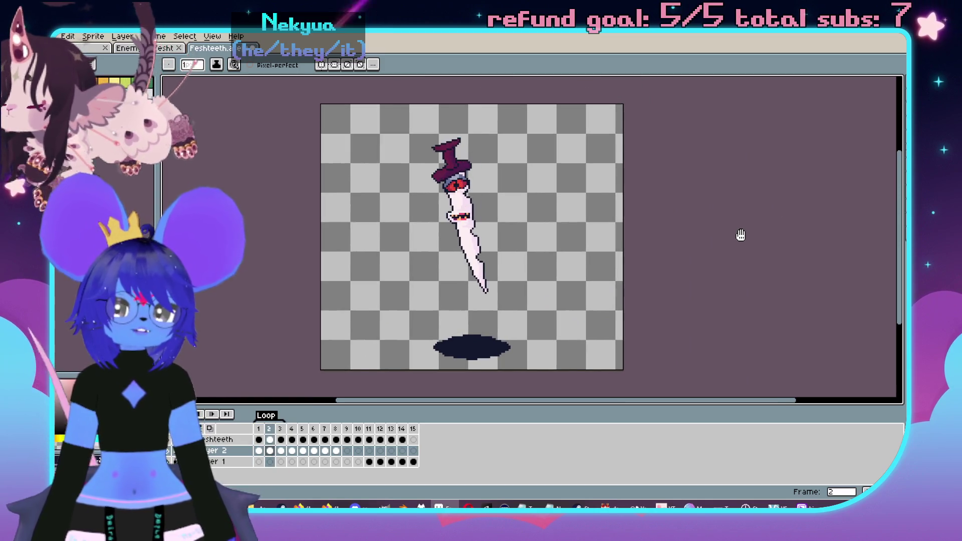
{"action": "scroll", "coordinate": [641, 226], "scroll_direction": "left", "scroll_amount": 1}
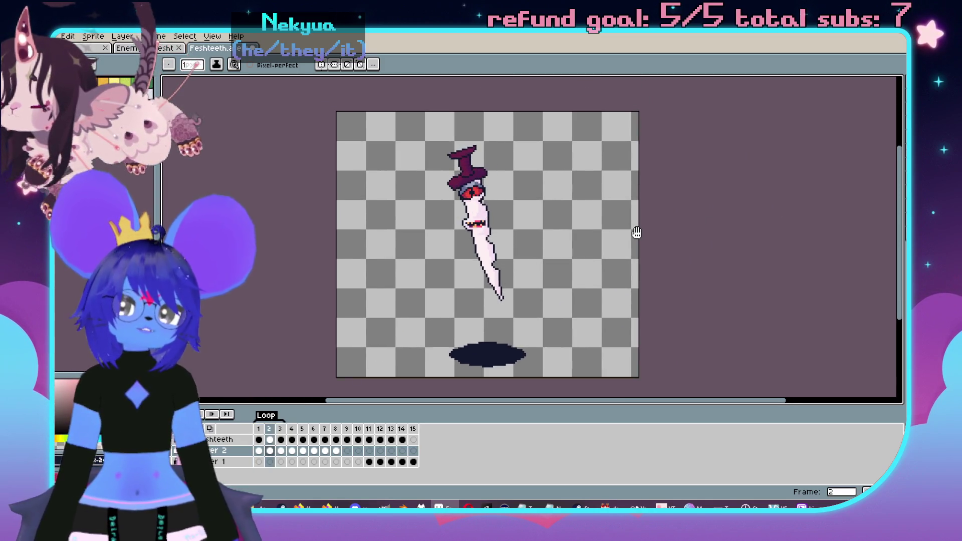
{"action": "scroll", "coordinate": [626, 243], "scroll_direction": "left", "scroll_amount": 1}
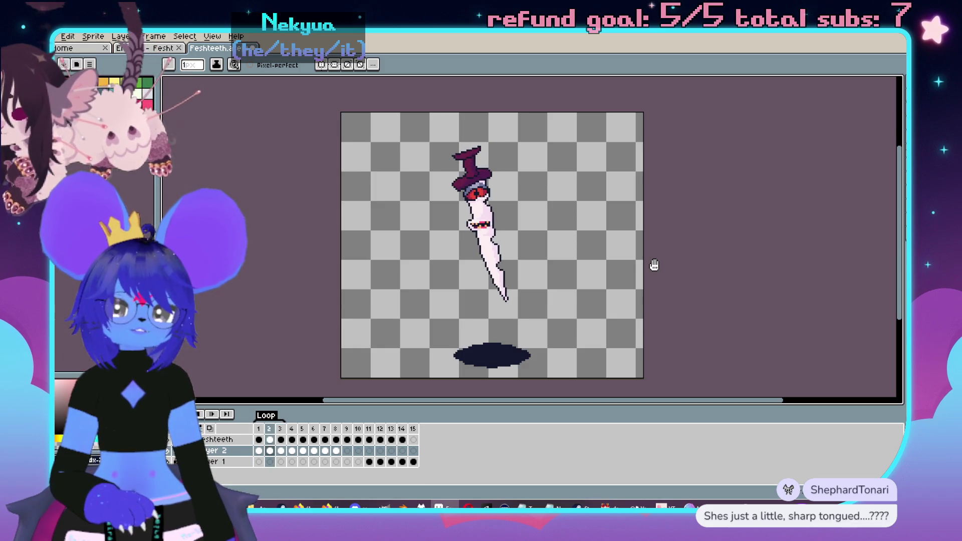
{"action": "left_click", "coordinate": [293, 430]}
{"action": "left_click", "coordinate": [304, 429], "text": "shift"}
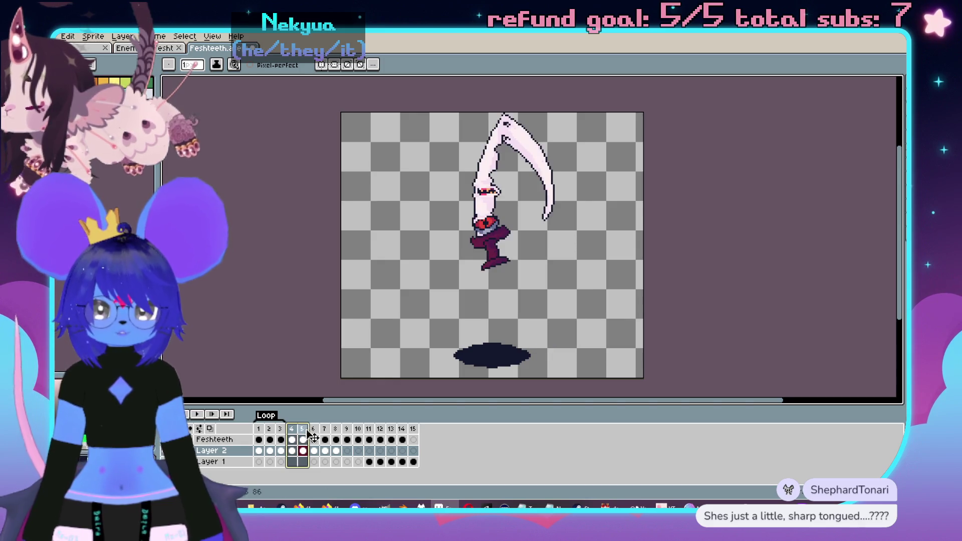
{"action": "mouse_move", "coordinate": [317, 433]}
{"action": "left_mouse_down"}
{"action": "mouse_move", "coordinate": [351, 431]}
{"action": "mouse_move", "coordinate": [291, 435]}
{"action": "left_mouse_up"}
{"action": "right_click", "coordinate": [292, 434]}
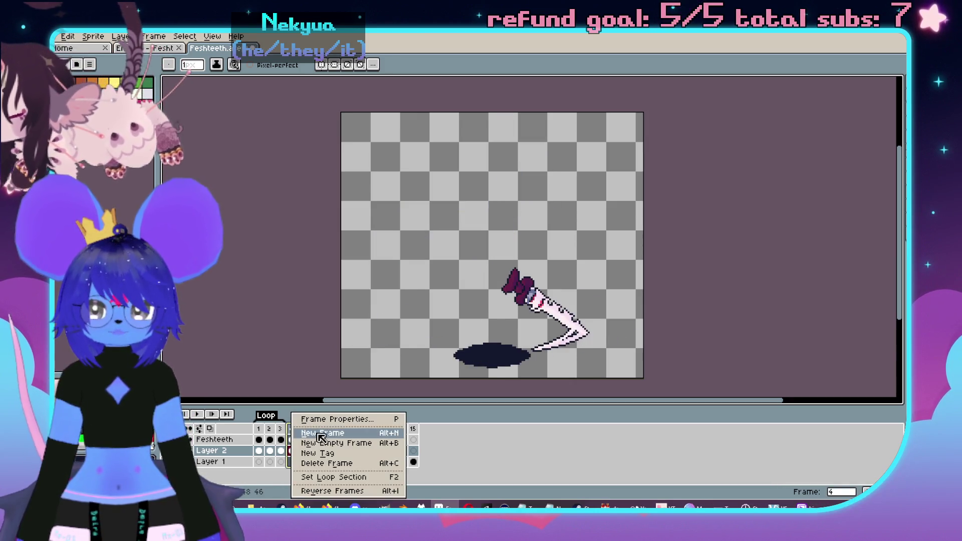
- Make frames 4–8 the Loop section and set its direction to Forward
{"action": "left_click", "coordinate": [349, 478]}
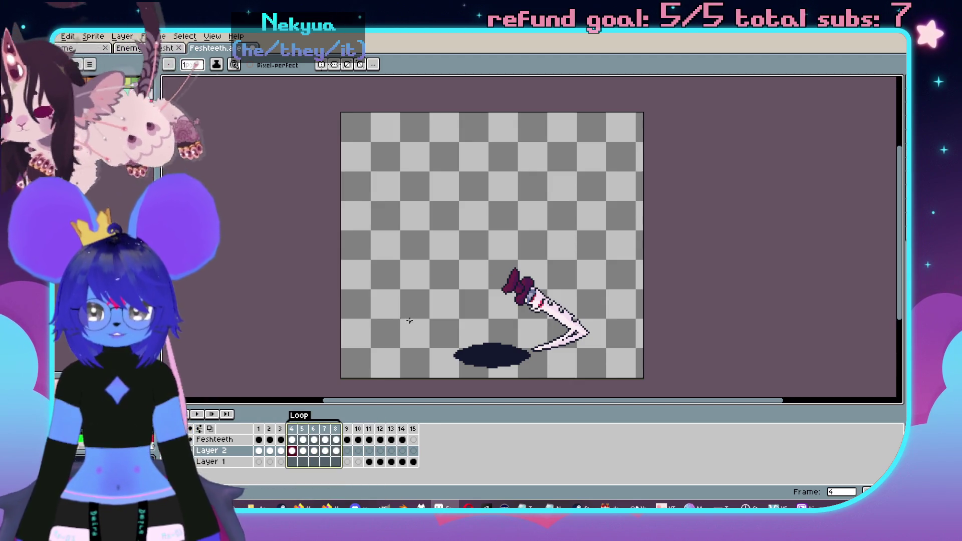
{"action": "double_click", "coordinate": [301, 416]}
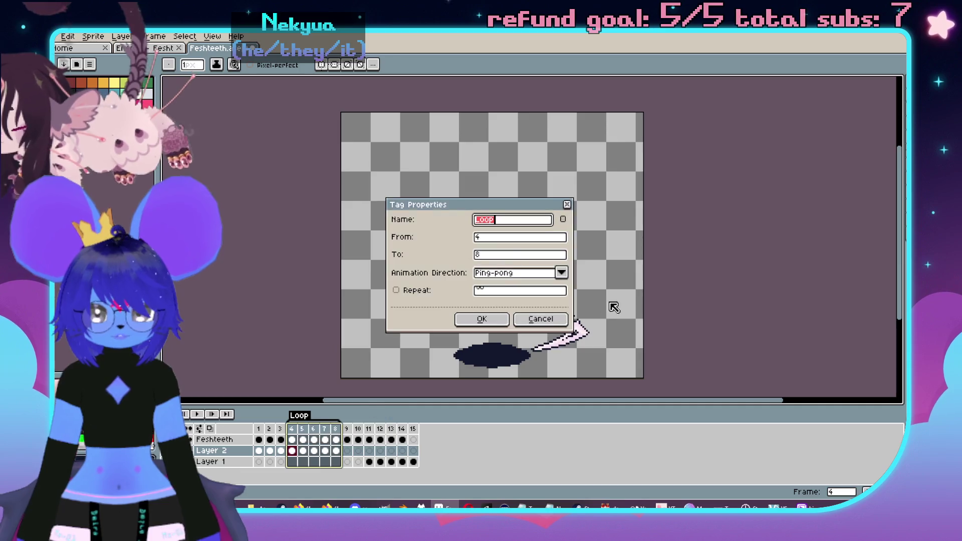
{"action": "left_click", "coordinate": [497, 279]}
{"action": "left_click", "coordinate": [501, 292]}
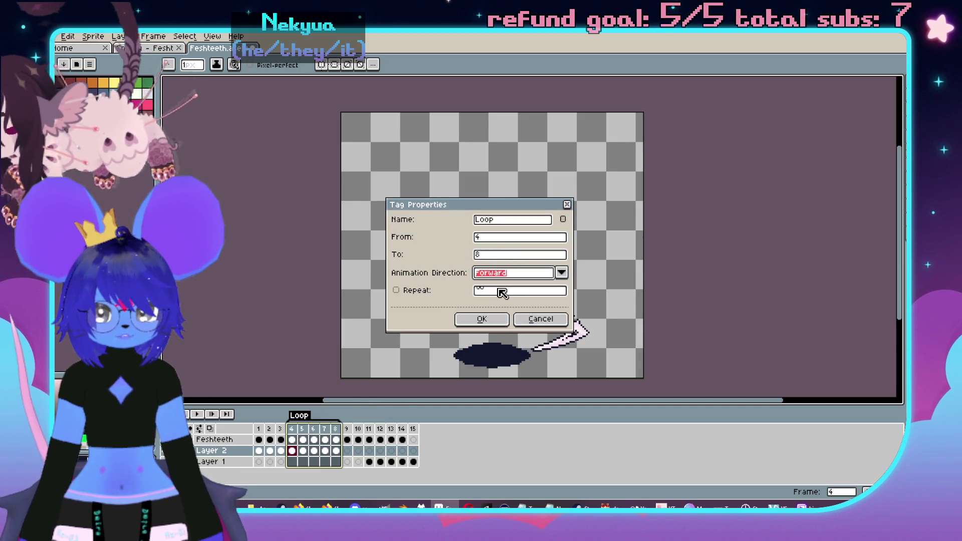
{"action": "left_click", "coordinate": [481, 319]}
- Play the frames 4–8 loop animation on the canvas
{"action": "left_click_drag", "start_coordinate": [393, 271], "coordinate": [408, 275]}
{"action": "scroll", "coordinate": [436, 241], "scroll_direction": "down", "scroll_amount": 1}
{"action": "scroll", "coordinate": [439, 236], "scroll_direction": "up", "scroll_amount": 1}
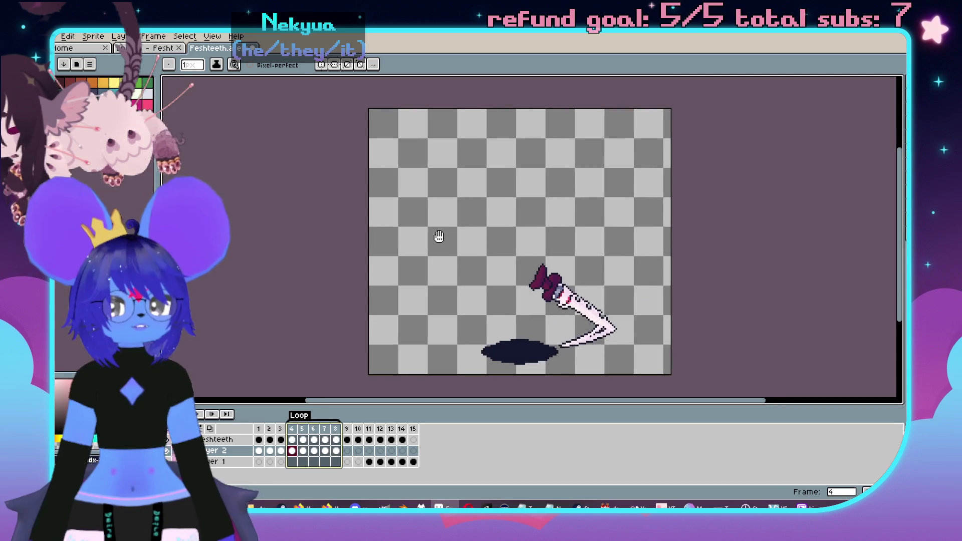
{"action": "key", "text": "Return"}
{"action": "left_click_drag", "start_coordinate": [438, 236], "coordinate": [418, 241]}
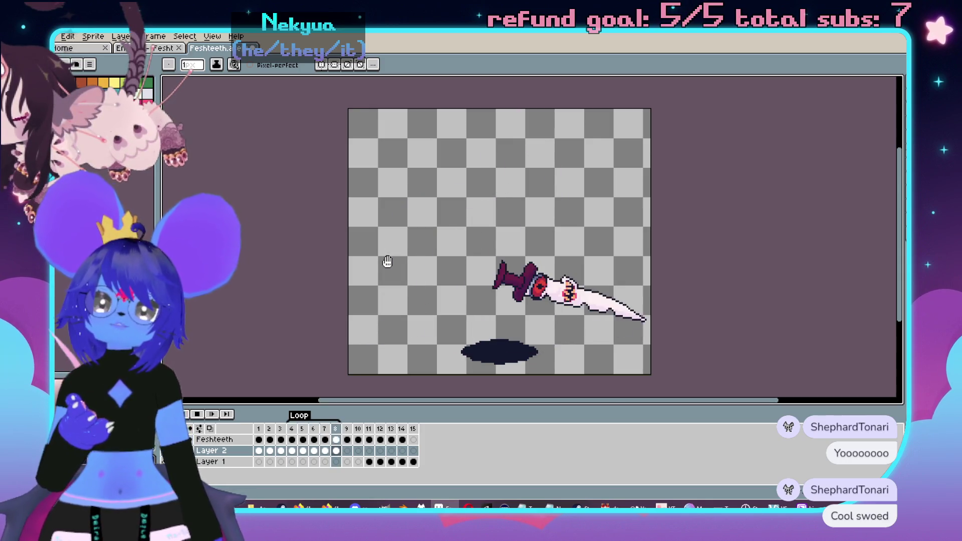
- Stop playback and review the sword poses in frames 9 and 10
{"action": "left_click_drag", "start_coordinate": [396, 253], "coordinate": [410, 244]}
{"action": "key", "text": "Return"}
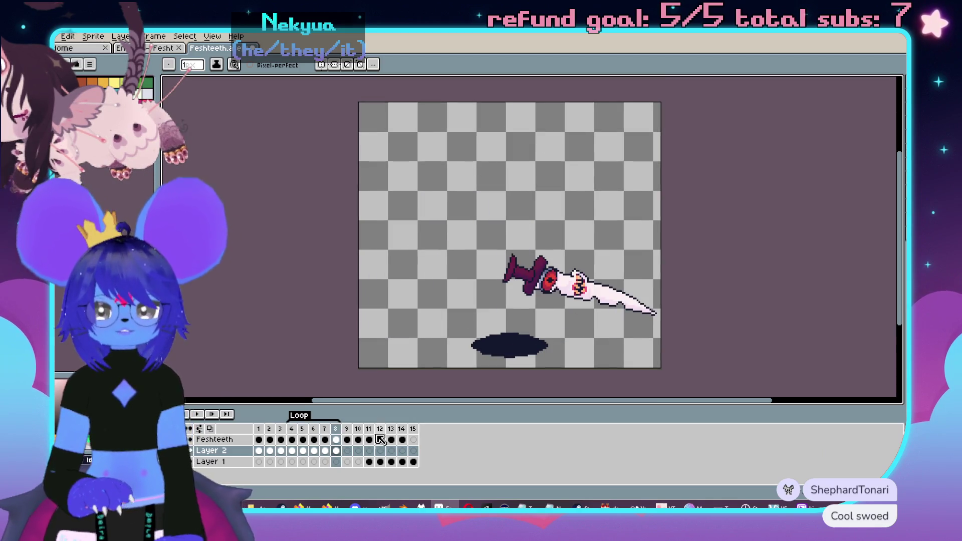
{"action": "left_click", "coordinate": [348, 429]}
{"action": "left_click_drag", "start_coordinate": [361, 432], "coordinate": [376, 431]}
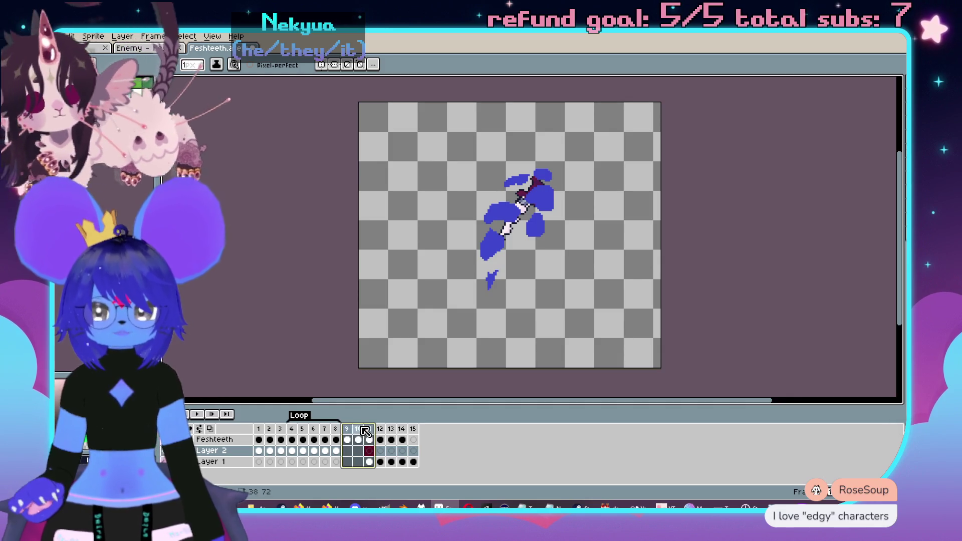
{"action": "left_click", "coordinate": [362, 429]}
{"action": "left_click", "coordinate": [346, 440]}
{"action": "right_click", "coordinate": [345, 439]}
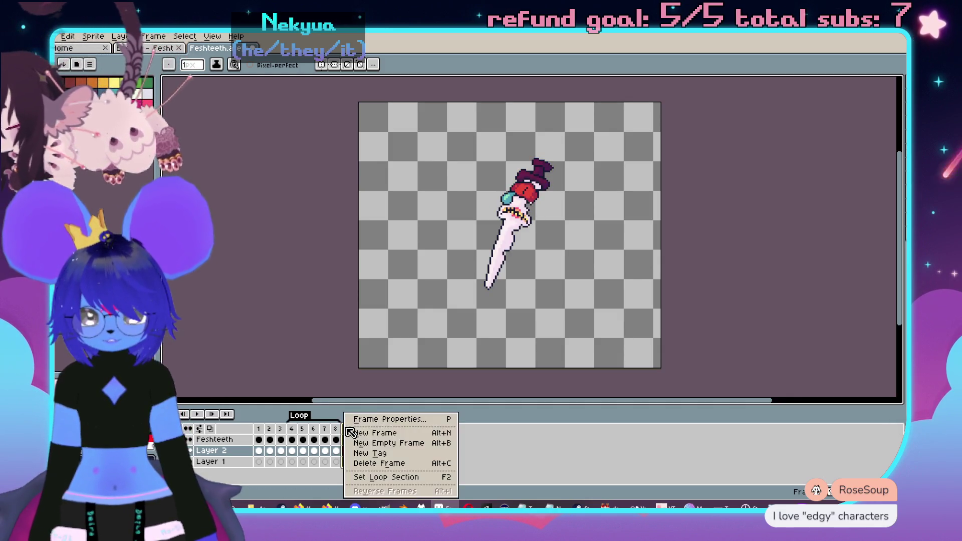
- Insert two new frames after frame 10
{"action": "left_click", "coordinate": [358, 430]}
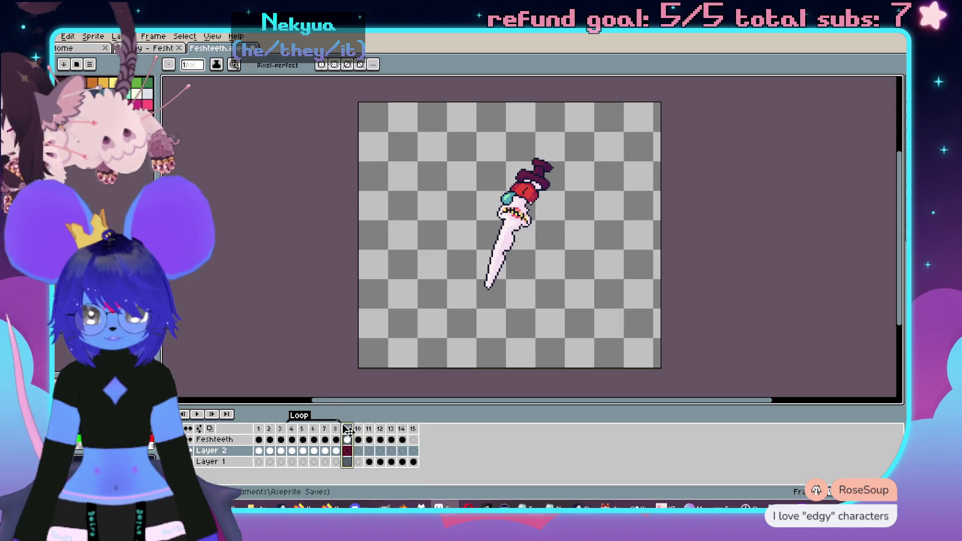
{"action": "left_click", "coordinate": [358, 430]}
{"action": "right_click", "coordinate": [358, 429]}
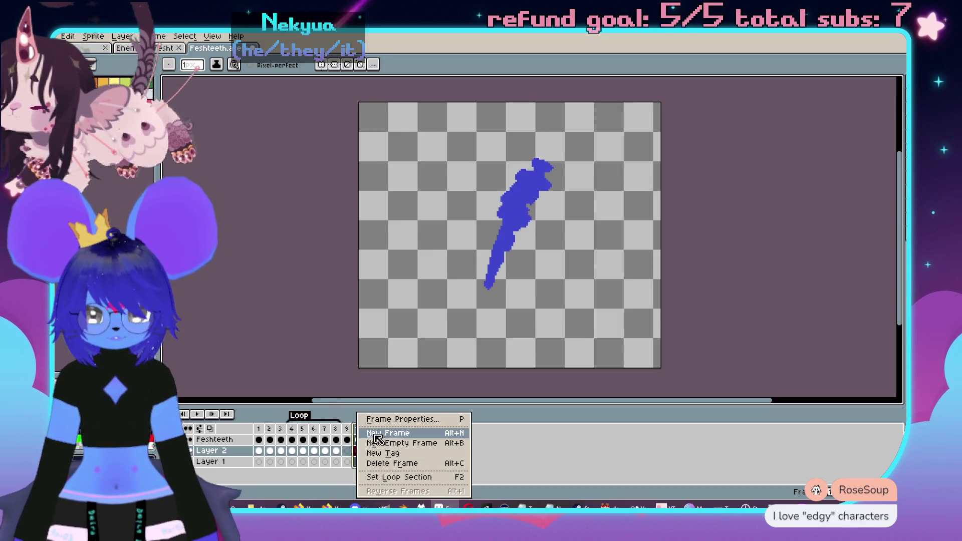
{"action": "left_click", "coordinate": [377, 433]}
{"action": "left_click", "coordinate": [355, 436]}
{"action": "right_click", "coordinate": [355, 436]}
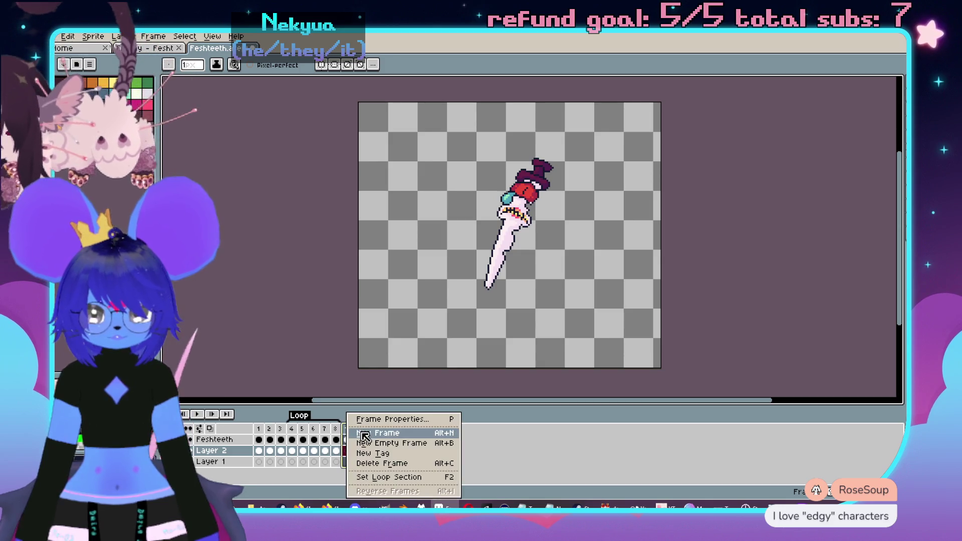
{"action": "left_click", "coordinate": [368, 430]}
{"action": "left_click", "coordinate": [359, 429]}
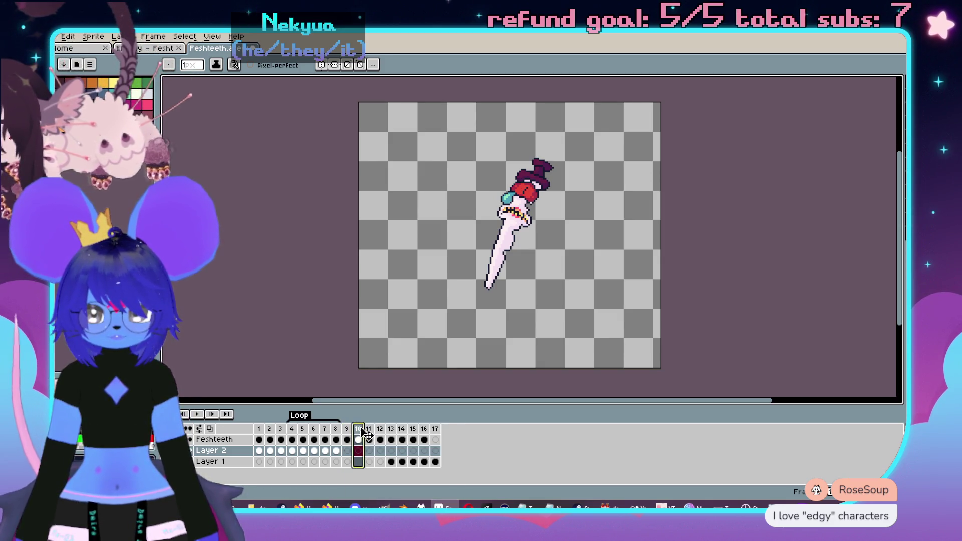
{"action": "left_click", "coordinate": [369, 430]}
- Insert two new frames after frame 12, bringing the animation to 19 frames
{"action": "left_click", "coordinate": [385, 430]}
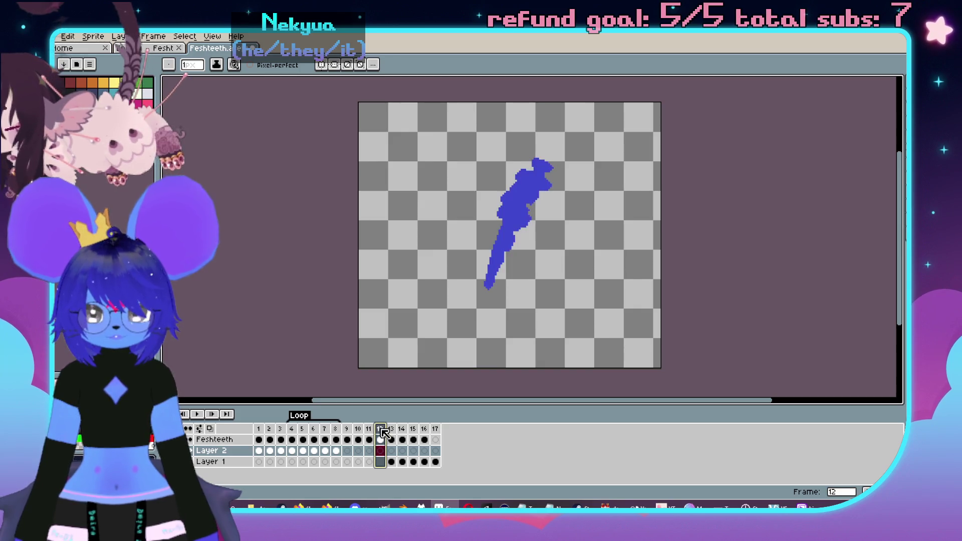
{"action": "right_click", "coordinate": [386, 432]}
{"action": "left_click", "coordinate": [408, 435]}
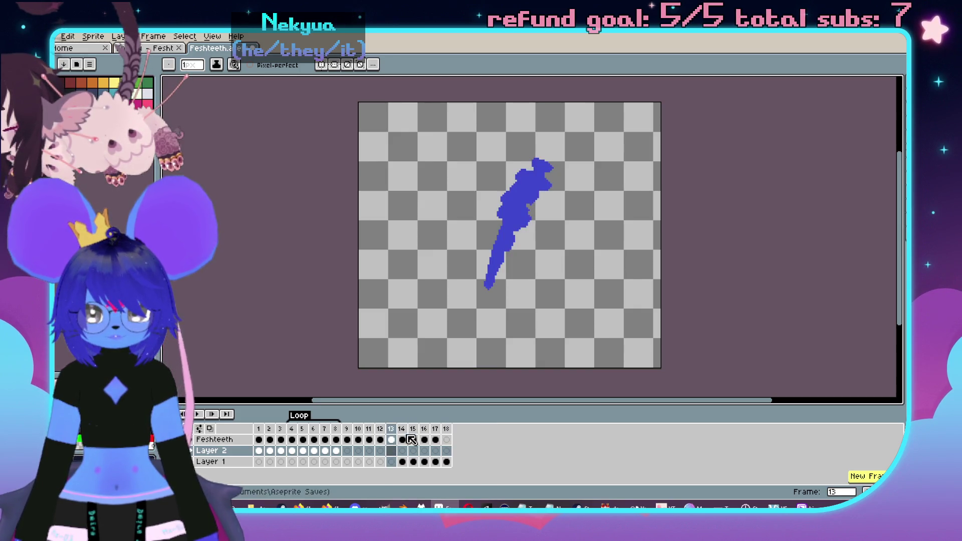
{"action": "left_click", "coordinate": [384, 439]}
{"action": "right_click", "coordinate": [384, 440]}
{"action": "left_click", "coordinate": [396, 443]}
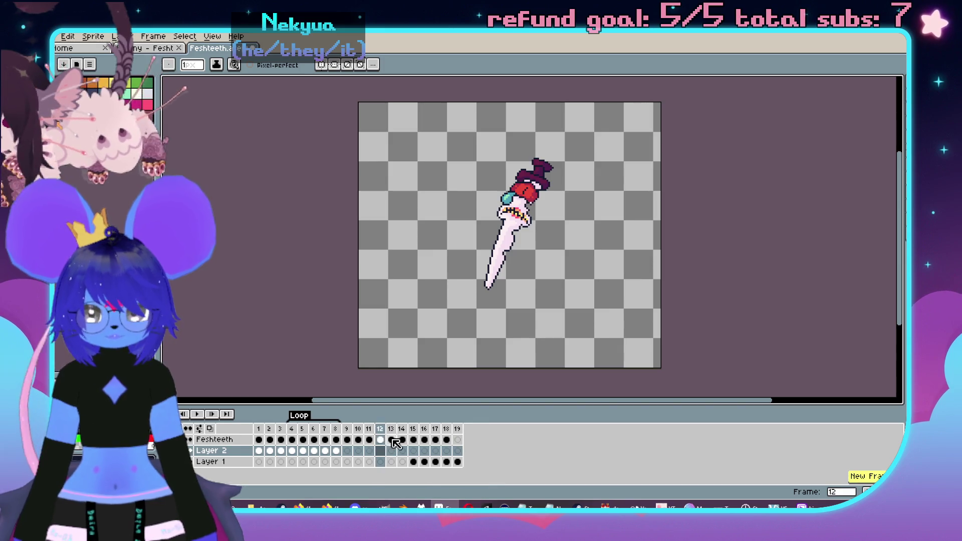
{"action": "mouse_move", "coordinate": [384, 434]}
{"action": "left_mouse_down"}
{"action": "mouse_move", "coordinate": [396, 434]}
{"action": "mouse_move", "coordinate": [352, 433]}
{"action": "mouse_move", "coordinate": [458, 434]}
{"action": "left_mouse_up"}
{"action": "left_click", "coordinate": [382, 433]}
{"action": "right_click", "coordinate": [458, 434]}
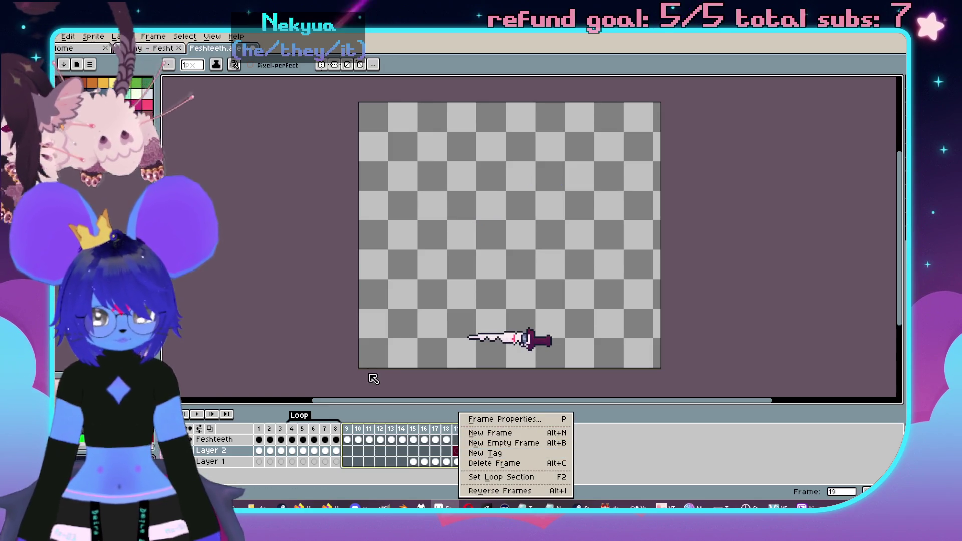
- Make the Loop tag span frames 9–19 and check frames 9 and 10's durations
{"action": "left_click", "coordinate": [500, 477]}
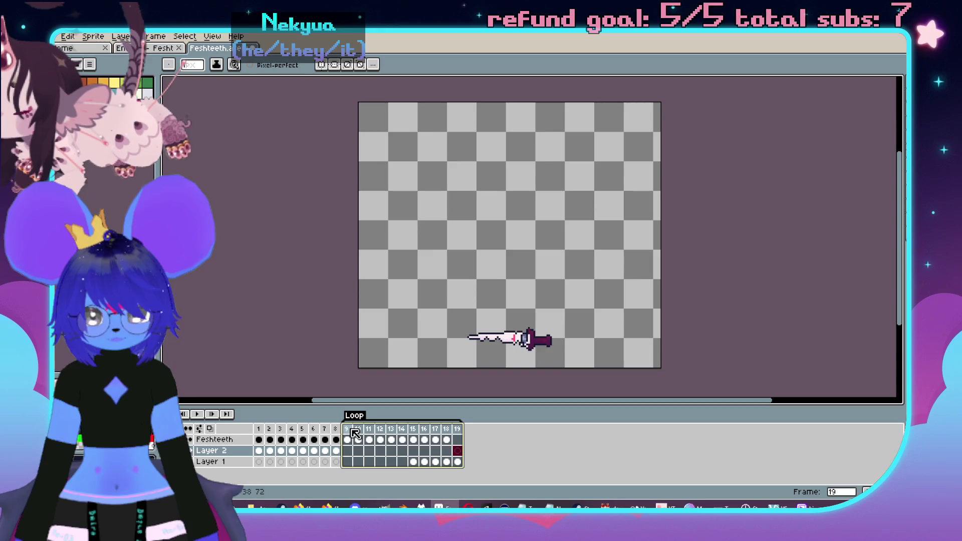
{"action": "left_click", "coordinate": [350, 433]}
{"action": "double_click", "coordinate": [355, 430]}
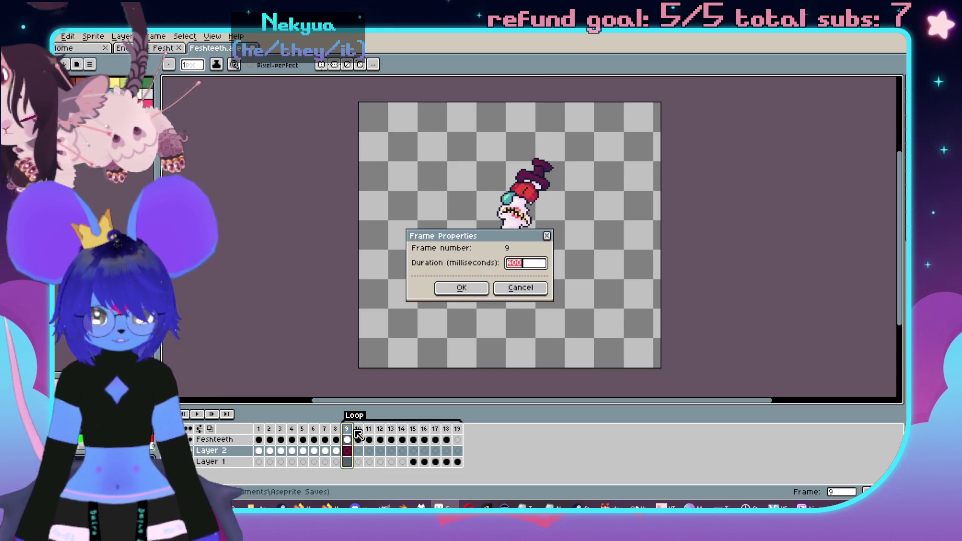
{"action": "key", "text": "Return"}
{"action": "double_click", "coordinate": [359, 437]}
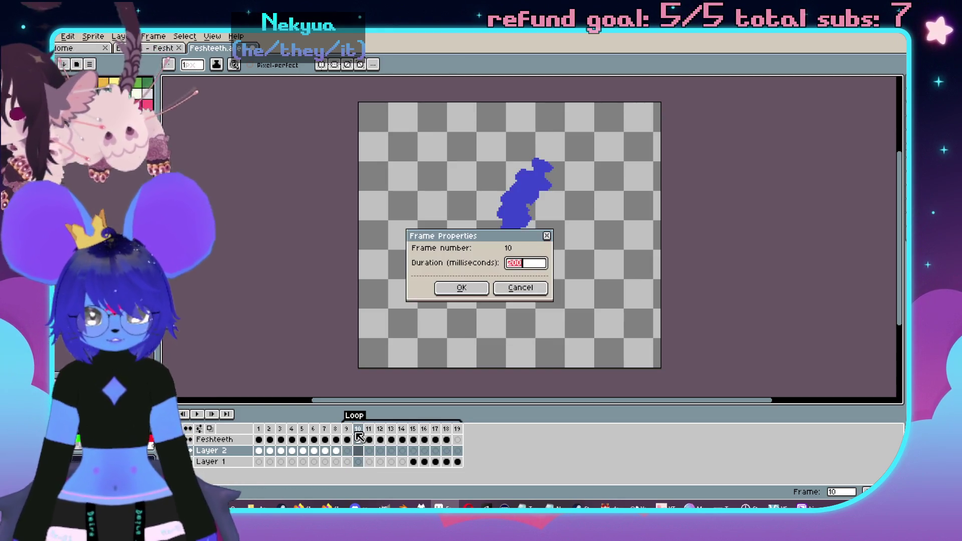
{"action": "key", "text": "Return"}
- Set frames 10–13 to a 120 ms duration
{"action": "double_click", "coordinate": [359, 437]}
{"action": "type", "text": "1"}
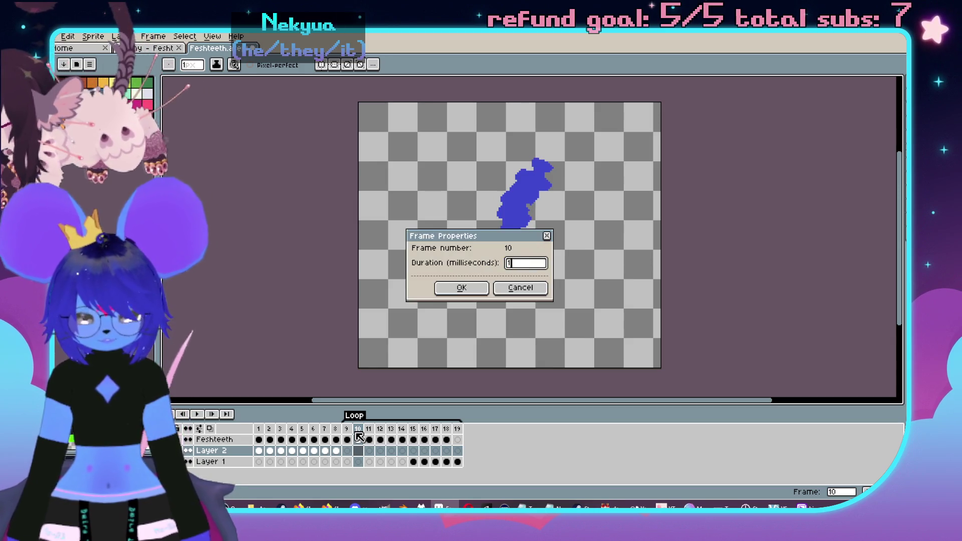
{"action": "key", "text": "Return"}
{"action": "left_click_drag", "start_coordinate": [371, 432], "coordinate": [405, 431]}
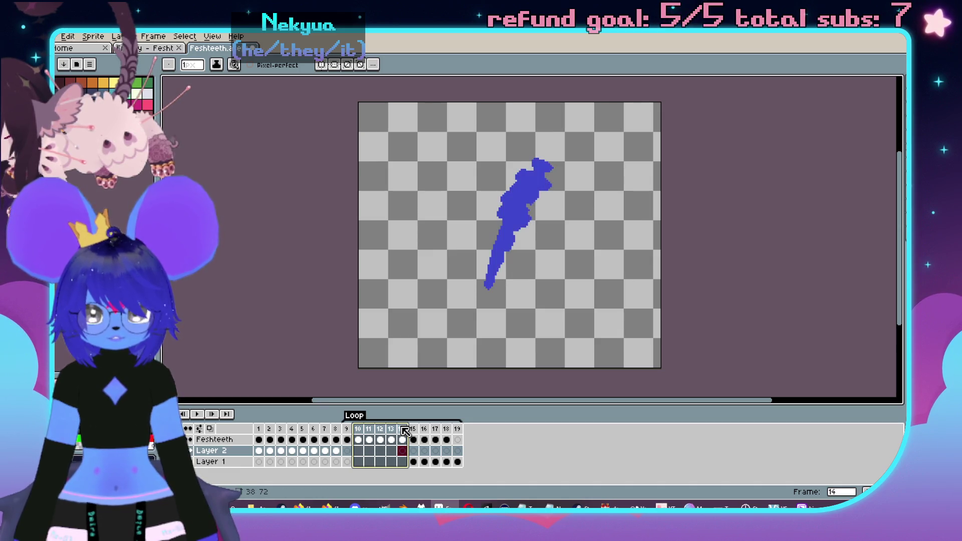
{"action": "double_click", "coordinate": [398, 429]}
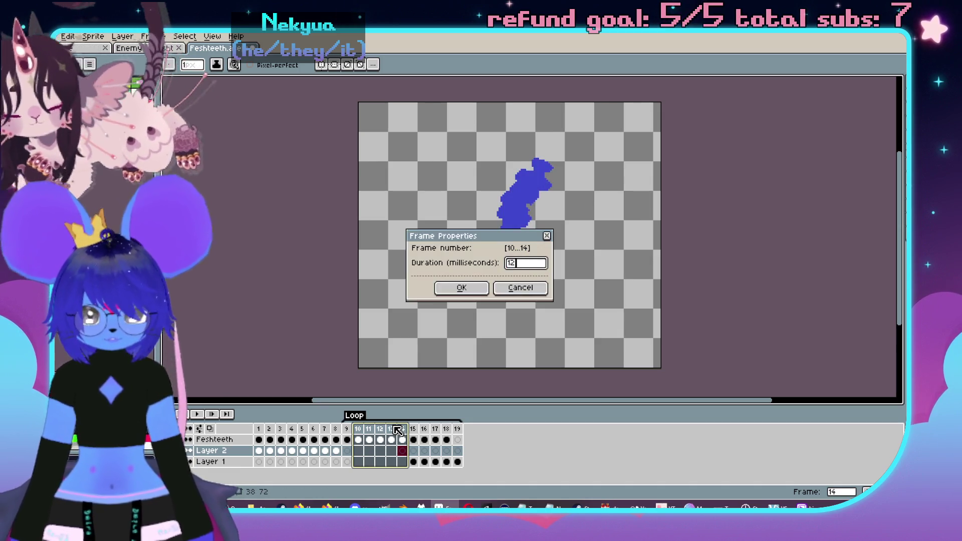
{"action": "type", "text": "120"}
{"action": "key", "text": "Return"}
- Hold frame 14 longer and give frames 10–13 a shorter revised duration
{"action": "left_click", "coordinate": [403, 431]}
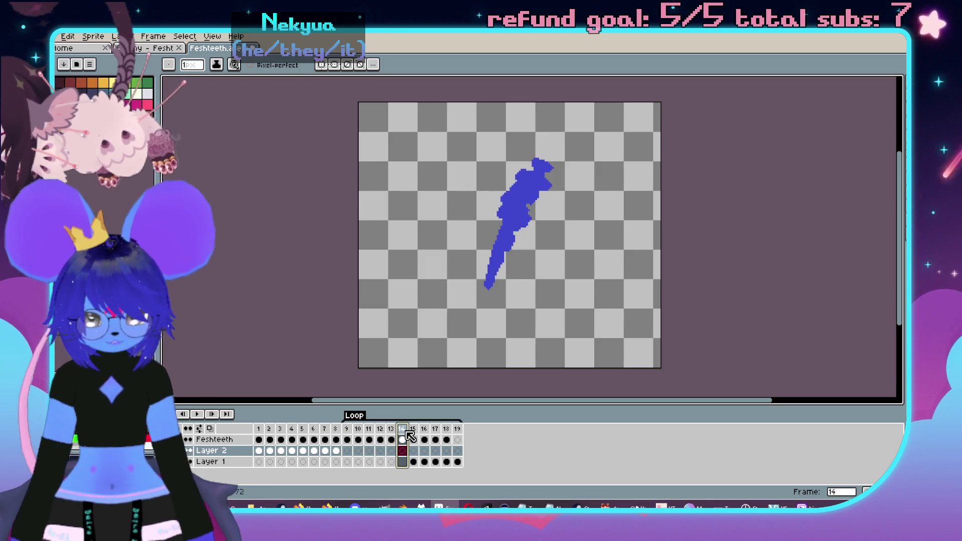
{"action": "double_click", "coordinate": [407, 431]}
{"action": "key", "text": "Return"}
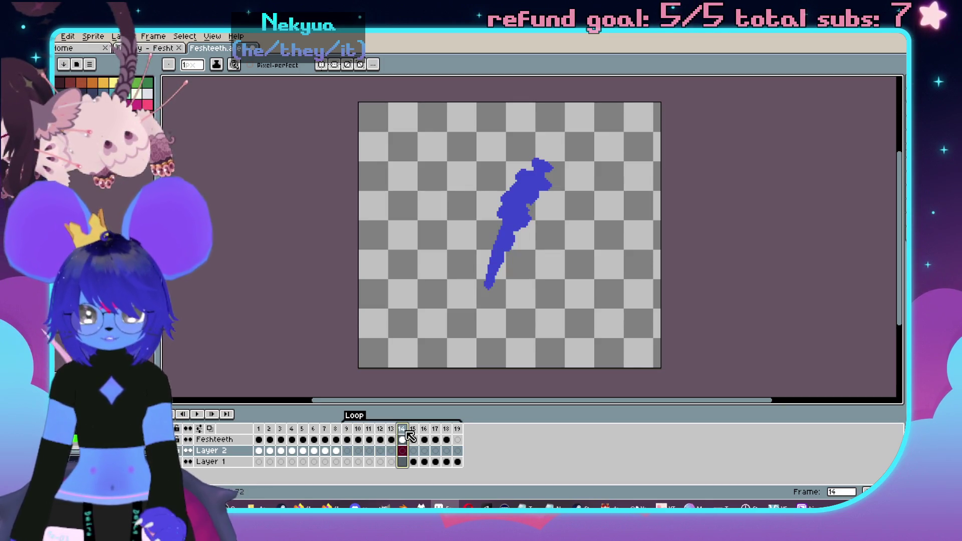
{"action": "left_click_drag", "start_coordinate": [391, 439], "coordinate": [365, 437]}
{"action": "key", "text": "p"}
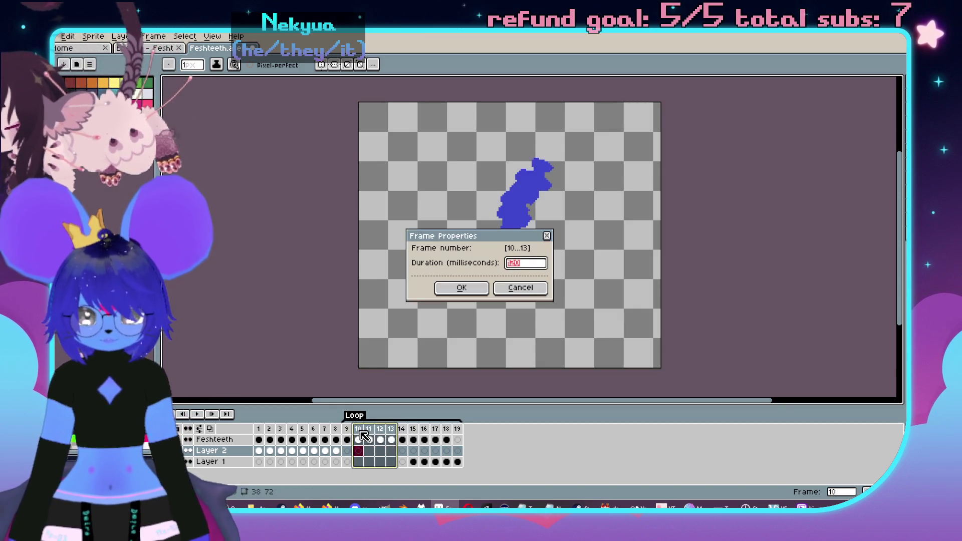
{"action": "key", "text": "Return"}
{"action": "type", "text": "p"}
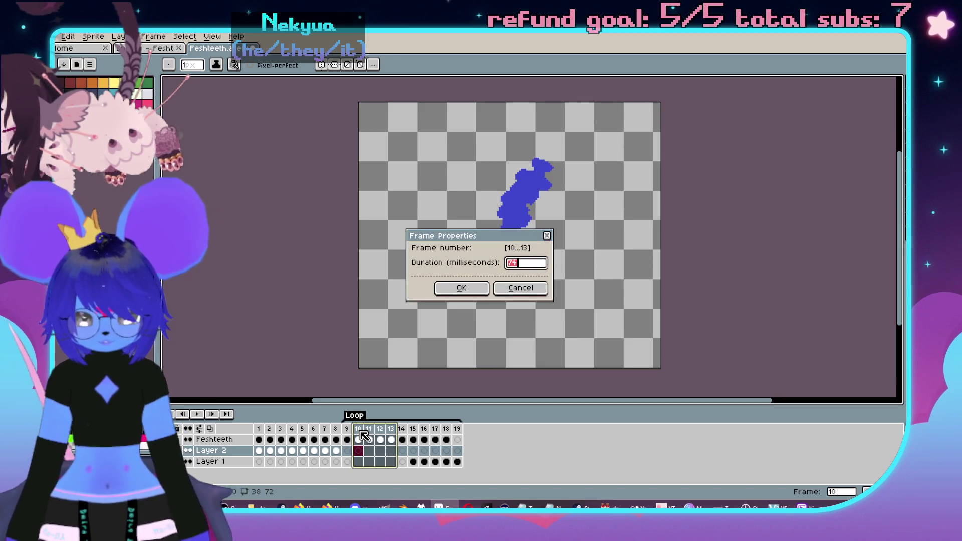
{"action": "type", "text": "0"}
{"action": "key", "text": "Return"}
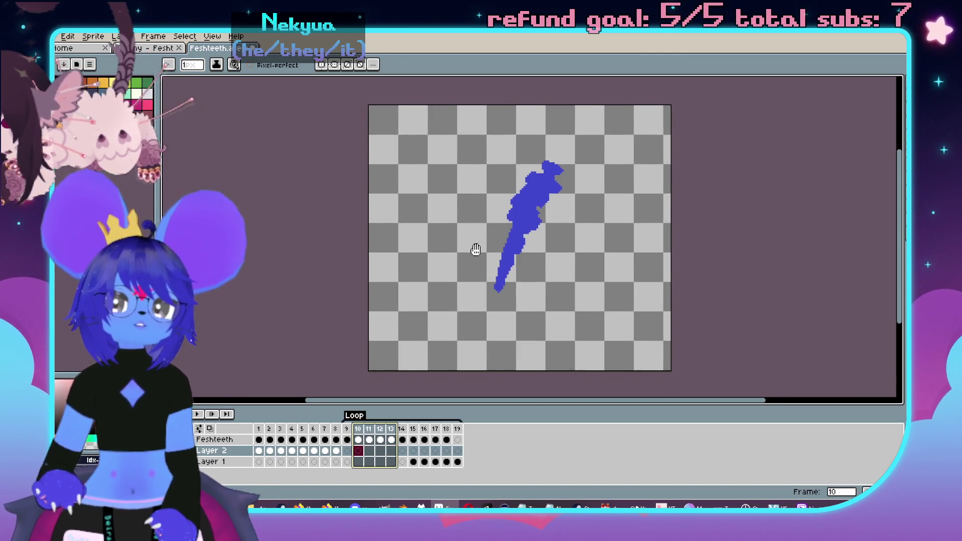
- Check frame 19's duration, then preview the animation from frame 9
{"action": "left_click", "coordinate": [457, 432]}
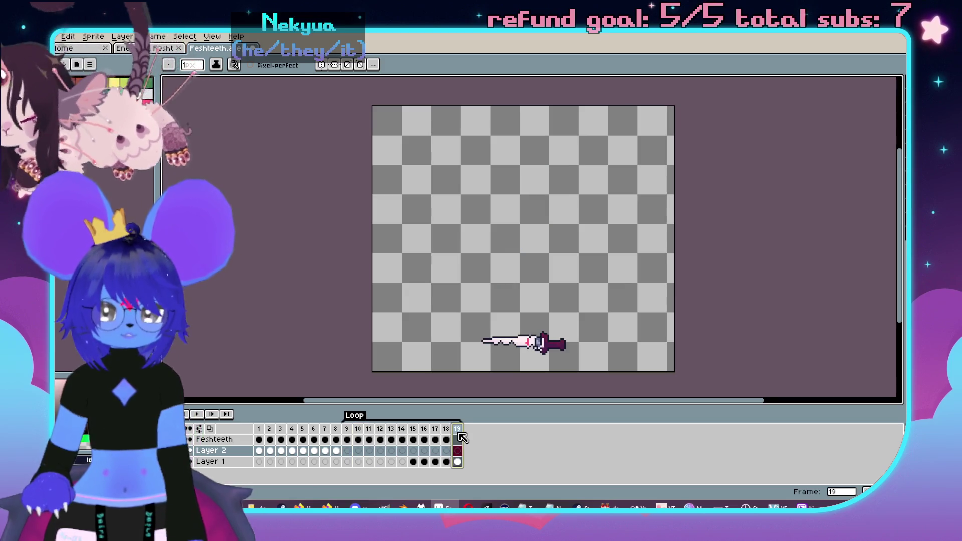
{"action": "double_click", "coordinate": [459, 433]}
{"action": "key", "text": "Return"}
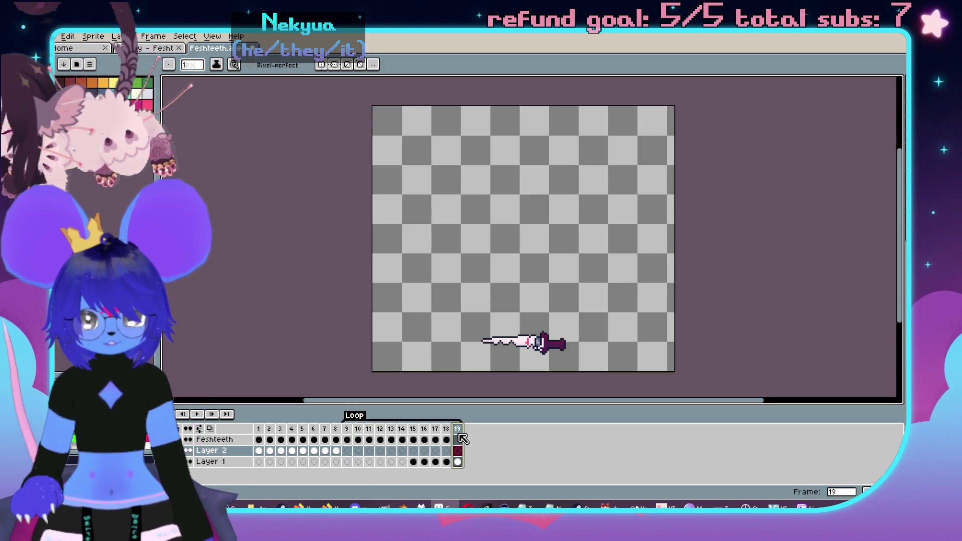
{"action": "left_click", "coordinate": [347, 429]}
{"action": "left_click_drag", "start_coordinate": [350, 232], "coordinate": [328, 232]}
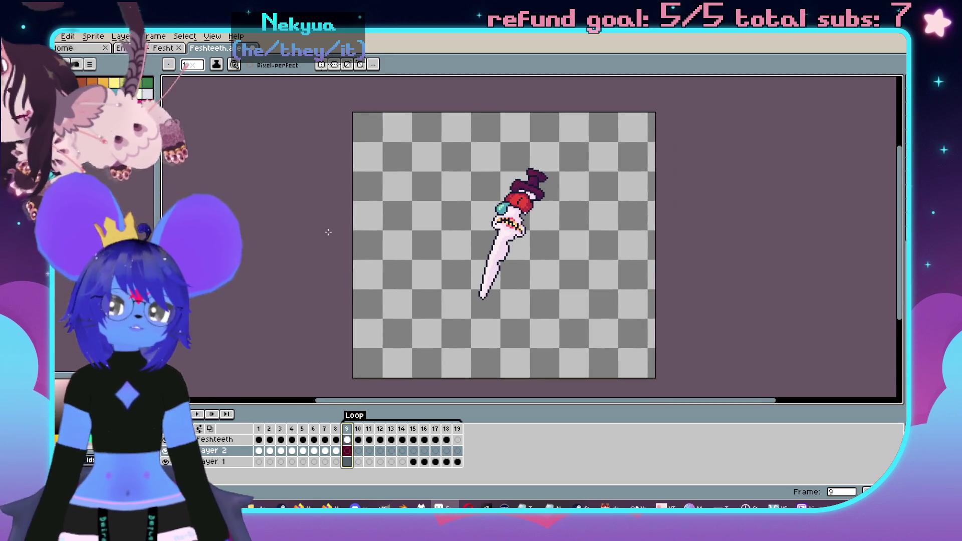
{"action": "key", "text": "Return"}
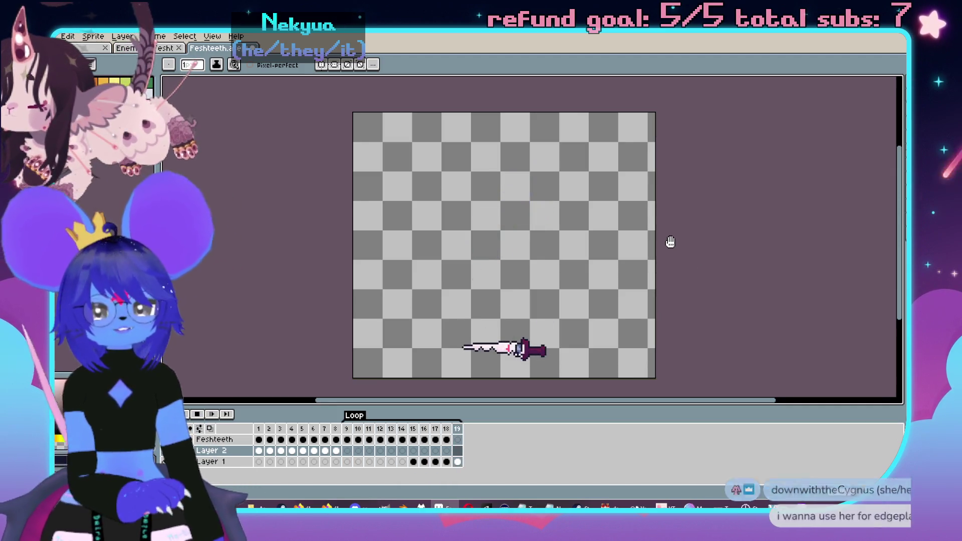
{"action": "key", "text": "Return"}
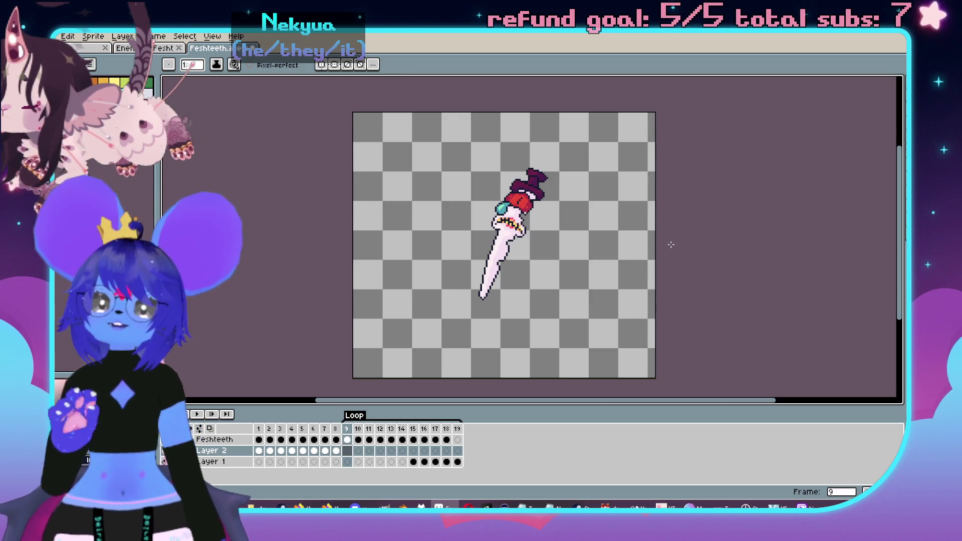
{"action": "left_click_drag", "start_coordinate": [259, 430], "coordinate": [268, 432]}
- Make frames 1–3 the Loop section and switch its direction to Ping-pong
{"action": "left_click", "coordinate": [284, 430]}
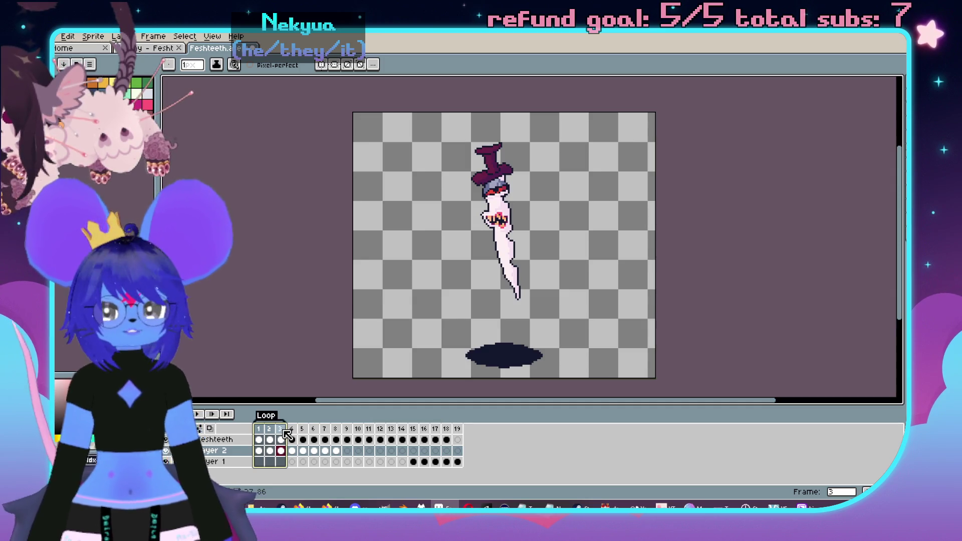
{"action": "right_click", "coordinate": [282, 429]}
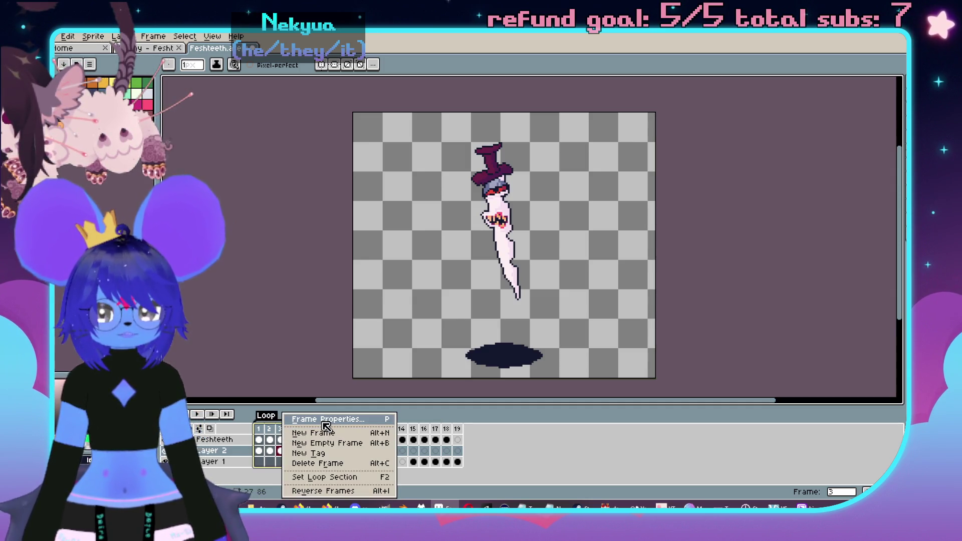
{"action": "left_click", "coordinate": [323, 477]}
{"action": "left_click", "coordinate": [501, 277]}
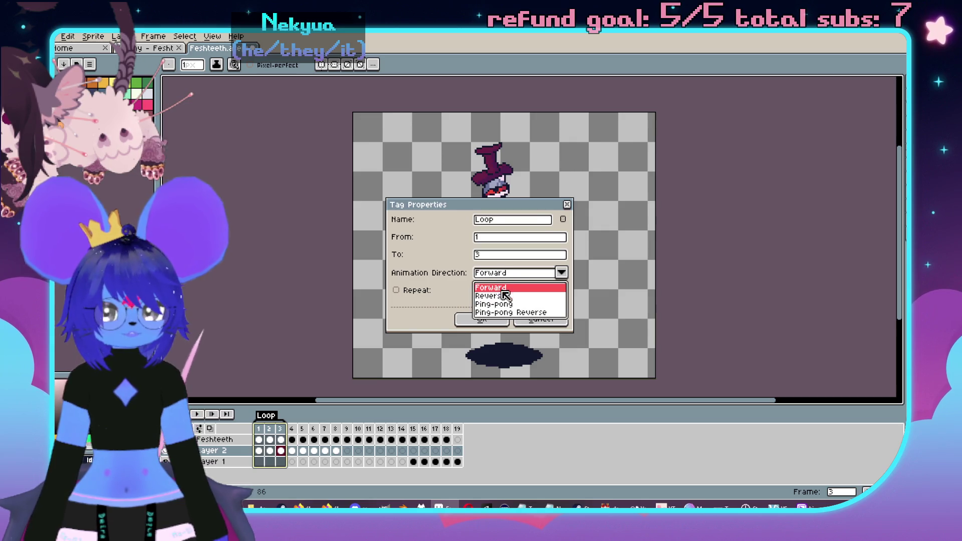
{"action": "left_click", "coordinate": [498, 305]}
{"action": "left_click", "coordinate": [481, 319]}
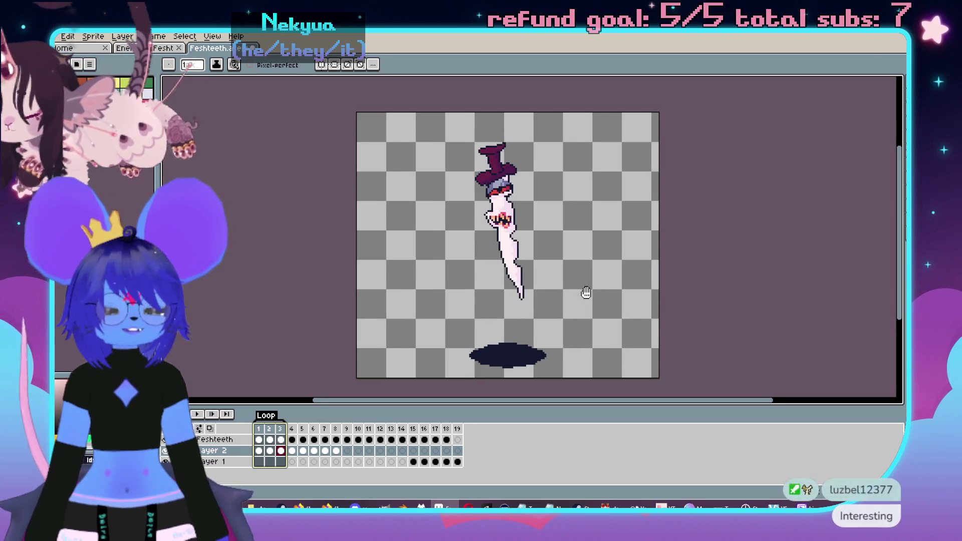
{"action": "left_click_drag", "start_coordinate": [686, 301], "coordinate": [693, 292]}
{"action": "scroll", "coordinate": [697, 292], "scroll_direction": "down", "scroll_amount": 1}
{"action": "scroll", "coordinate": [674, 307], "scroll_direction": "up", "scroll_amount": 1}
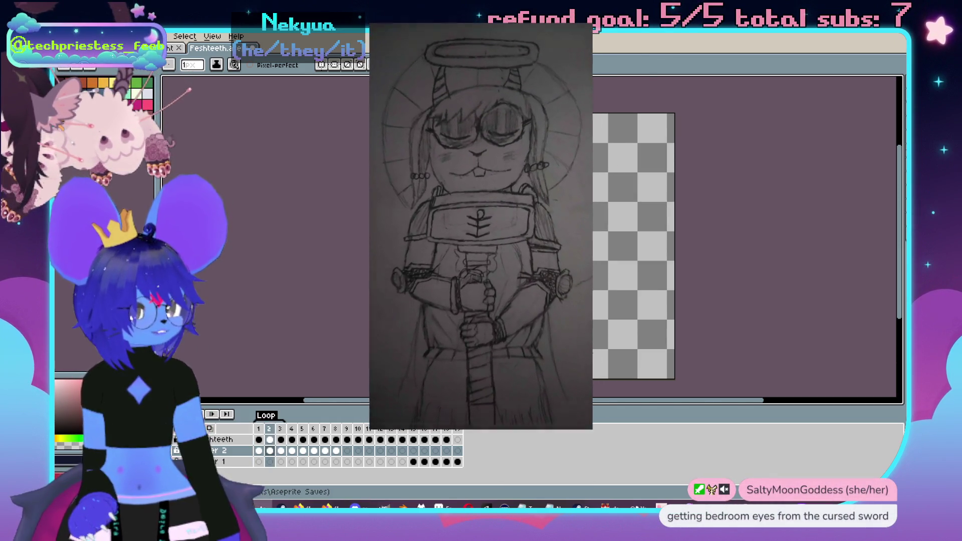
{"action": "key", "text": "Right"}
{"action": "key", "text": "Left"}
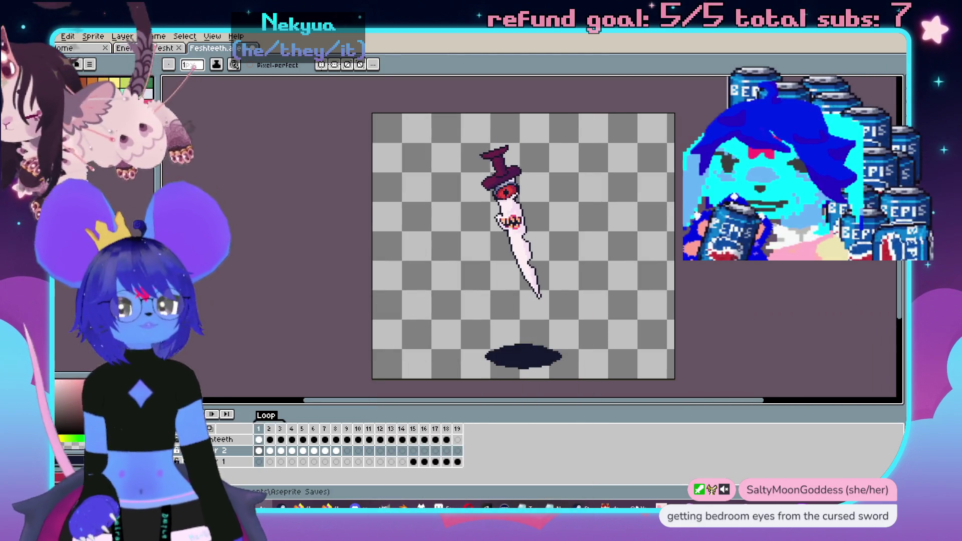
{"action": "left_click_drag", "start_coordinate": [421, 189], "coordinate": [414, 200]}
{"action": "key", "text": "Right"}
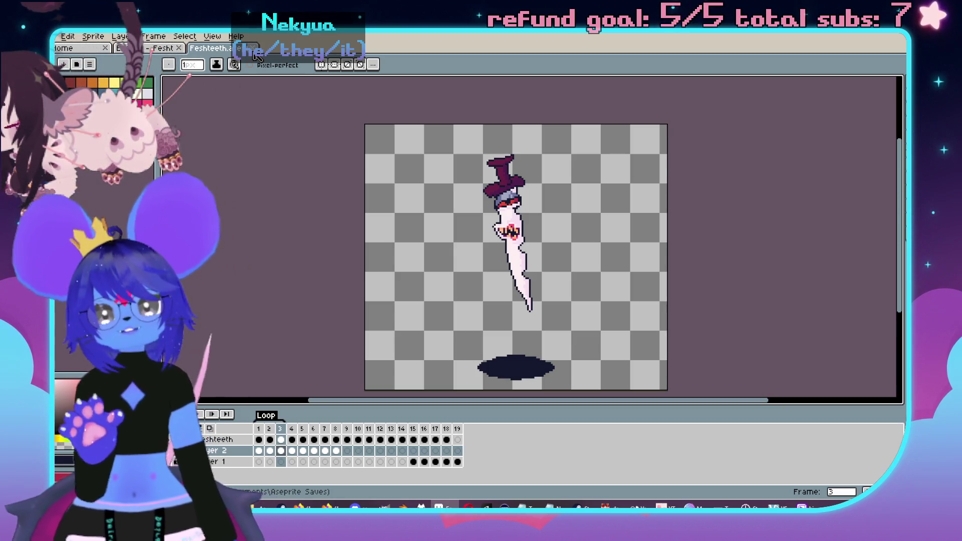
- Close the Feshteeth sprite without saving the changes
{"action": "left_click", "coordinate": [252, 47]}
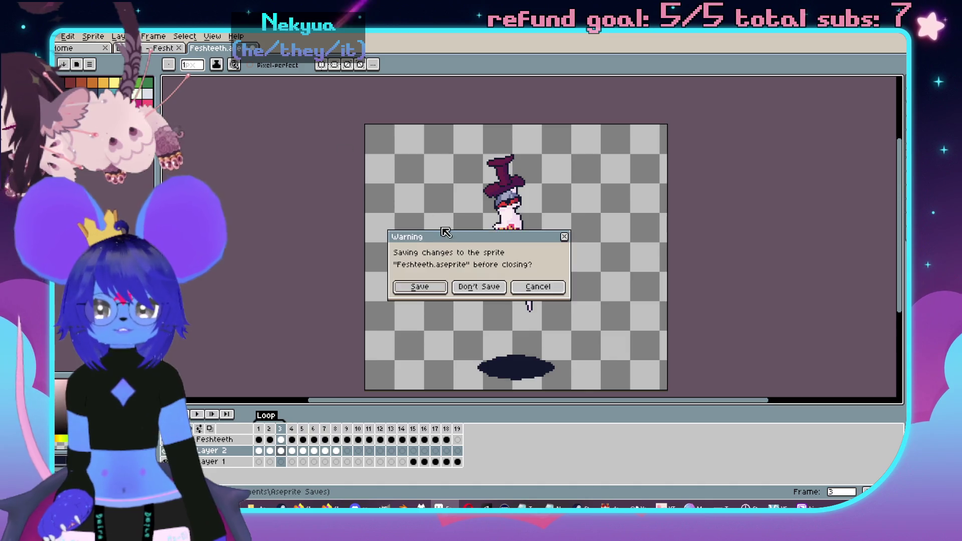
{"action": "left_click", "coordinate": [477, 285]}
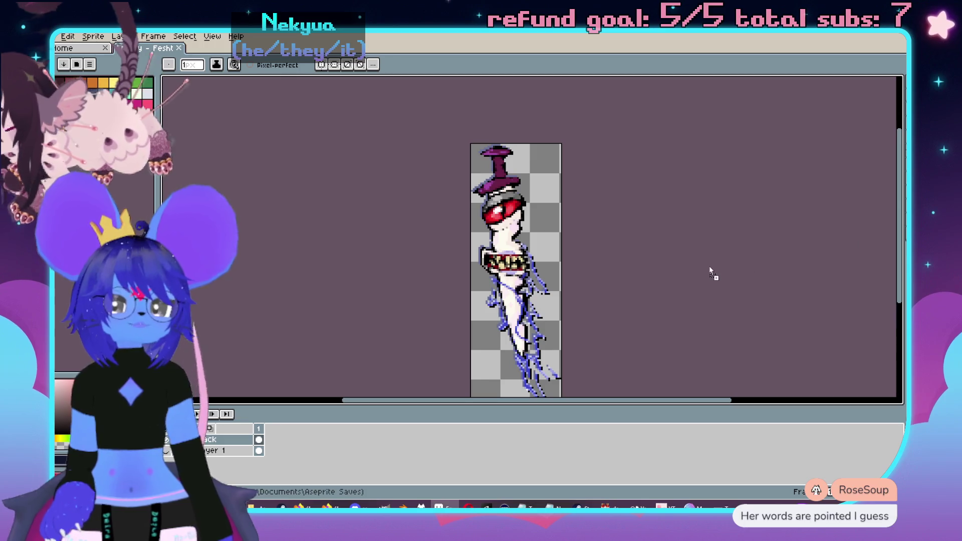
{"action": "scroll", "coordinate": [596, 259], "scroll_direction": "up", "scroll_amount": 3}
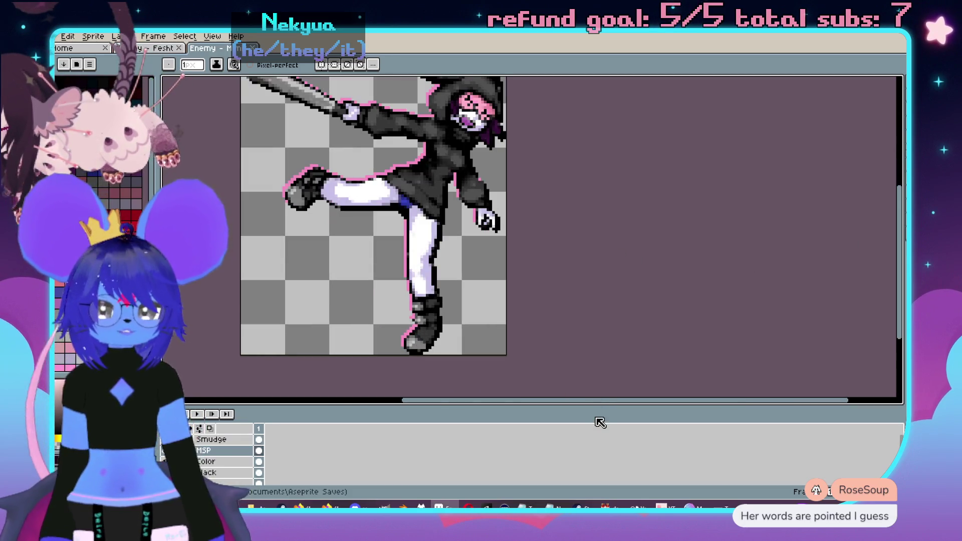
- Shrink the timeline, recentre the bat-swinging sprite on a larger canvas, and save
{"action": "left_click_drag", "start_coordinate": [583, 404], "coordinate": [586, 436]}
{"action": "mouse_move", "coordinate": [535, 202]}
{"action": "left_mouse_down"}
{"action": "mouse_move", "coordinate": [605, 282]}
{"action": "mouse_move", "coordinate": [609, 268]}
{"action": "left_mouse_up"}
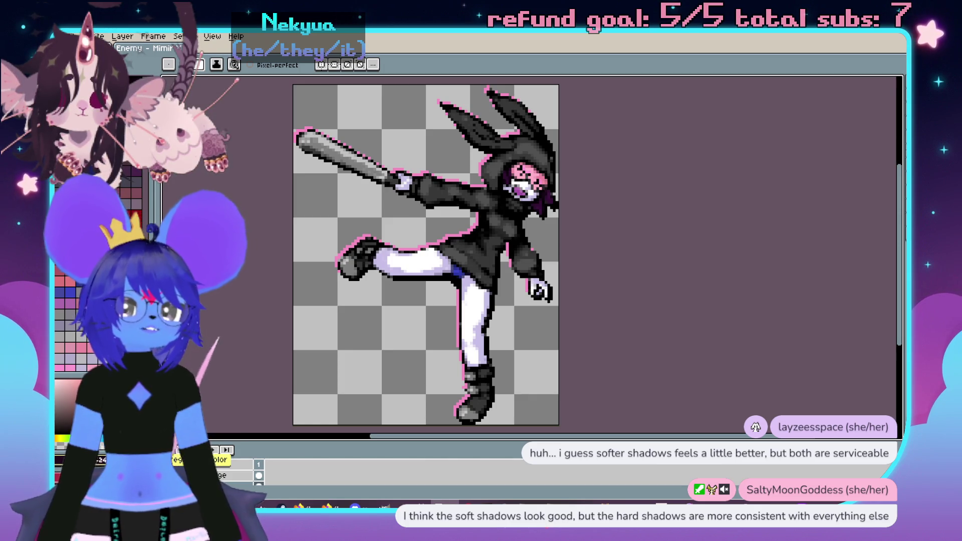
{"action": "key", "text": "ctrl+s"}
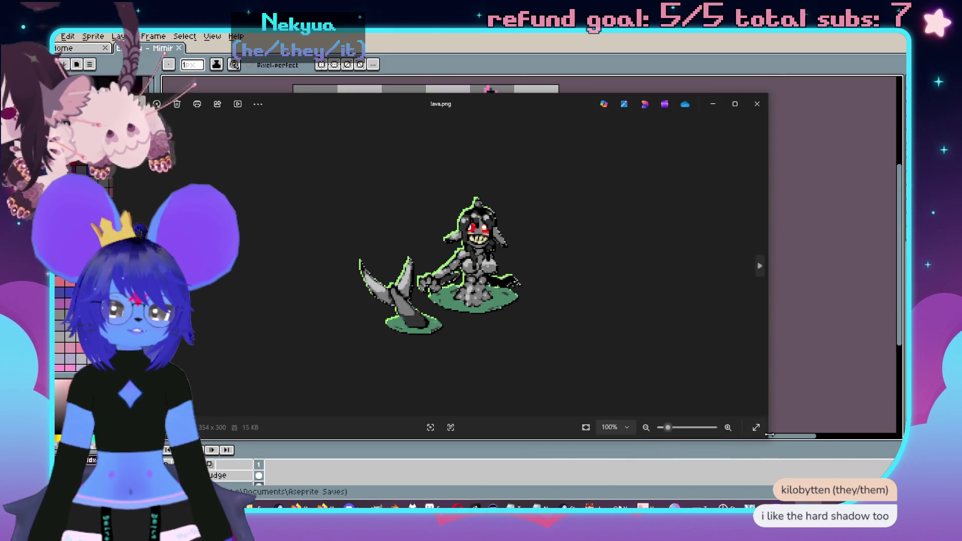
- Shrink the lava.png viewer, then narrow and move the cutter.png view right
{"action": "left_click", "coordinate": [768, 437]}
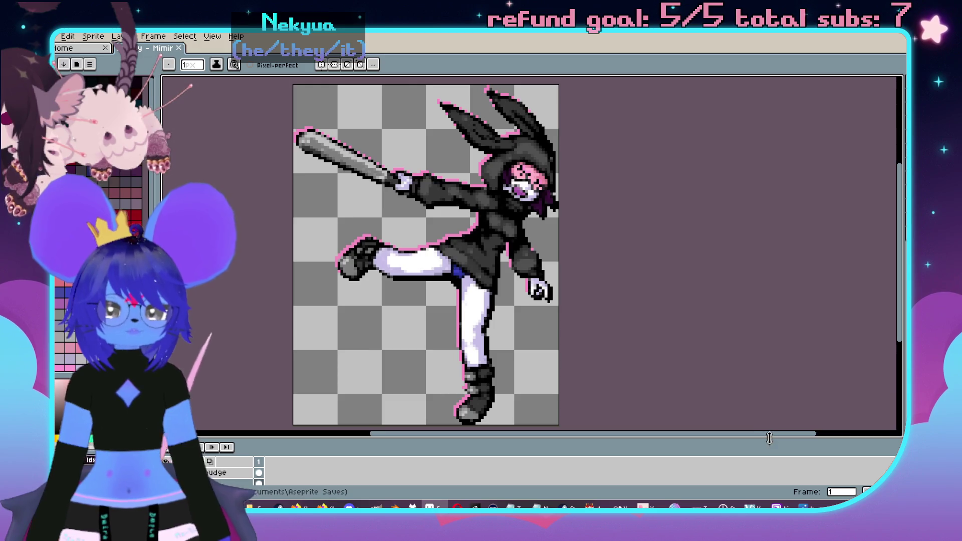
{"action": "key", "text": "alt+Tab"}
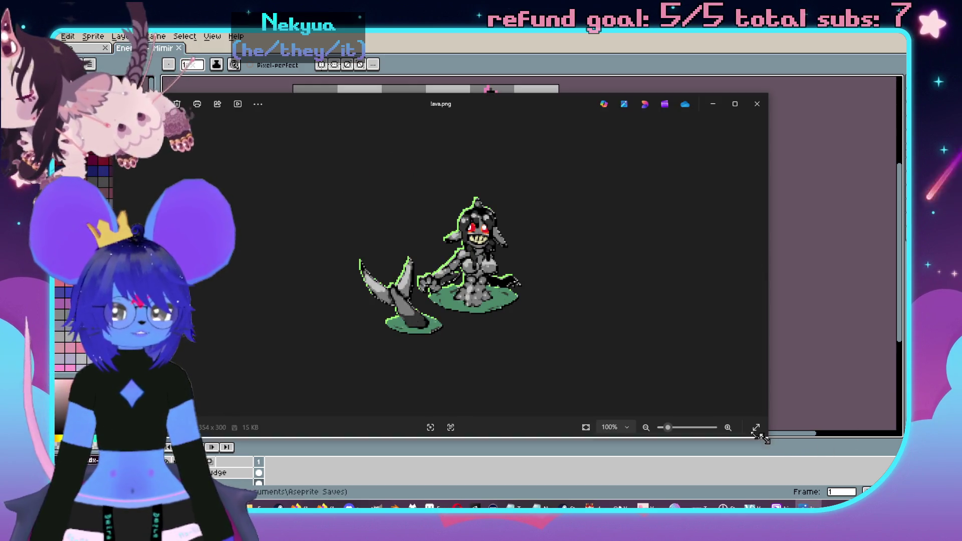
{"action": "left_click_drag", "start_coordinate": [758, 436], "coordinate": [494, 392]}
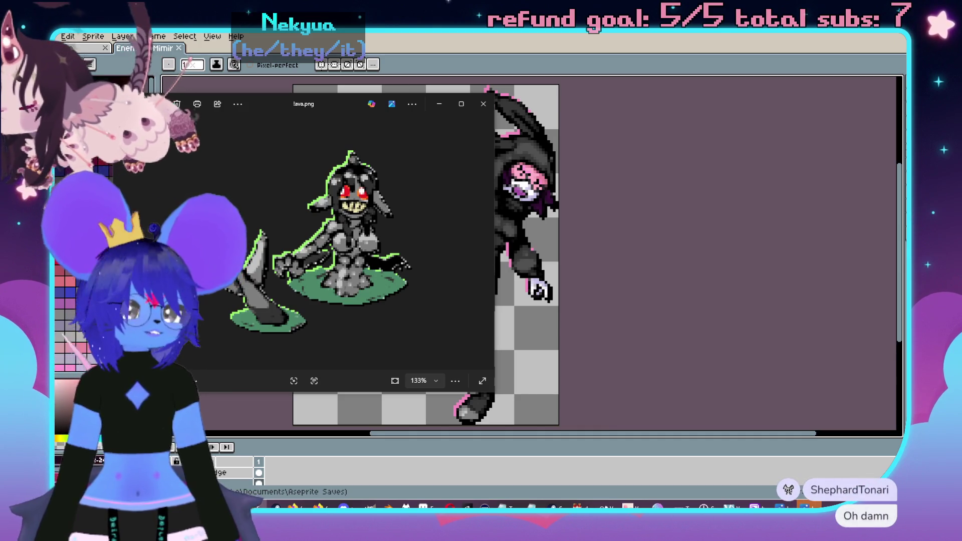
{"action": "key", "text": "Left"}
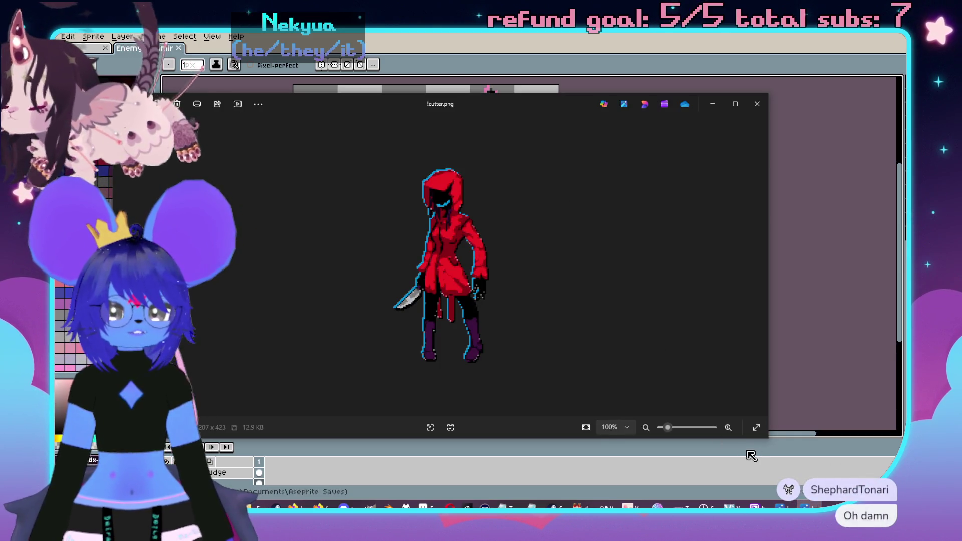
{"action": "mouse_move", "coordinate": [766, 438]}
{"action": "left_mouse_down"}
{"action": "mouse_move", "coordinate": [451, 463]}
{"action": "mouse_move", "coordinate": [463, 465]}
{"action": "left_mouse_up"}
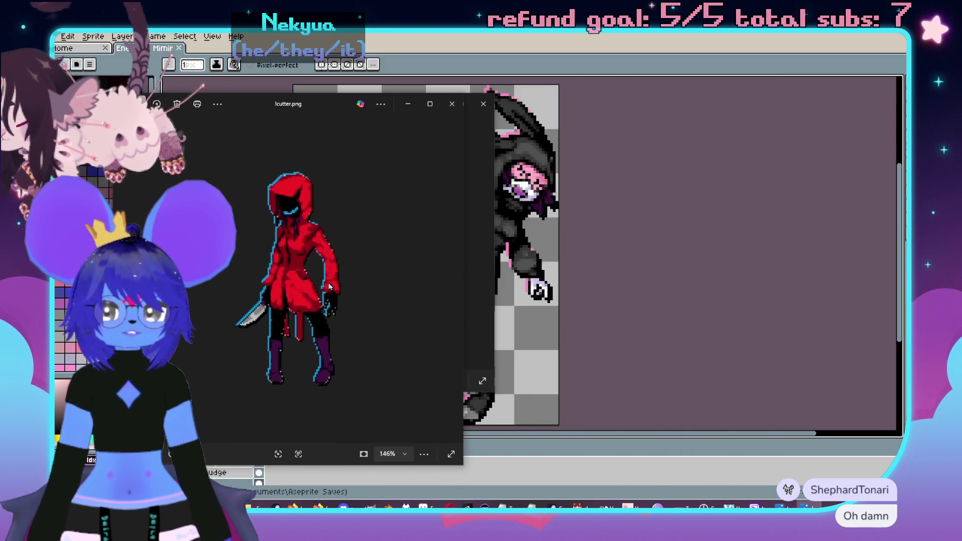
{"action": "mouse_move", "coordinate": [285, 105]}
{"action": "left_mouse_down"}
{"action": "mouse_move", "coordinate": [630, 99]}
{"action": "mouse_move", "coordinate": [588, 86]}
{"action": "mouse_move", "coordinate": [706, 39]}
{"action": "mouse_move", "coordinate": [767, 38]}
{"action": "left_mouse_up"}
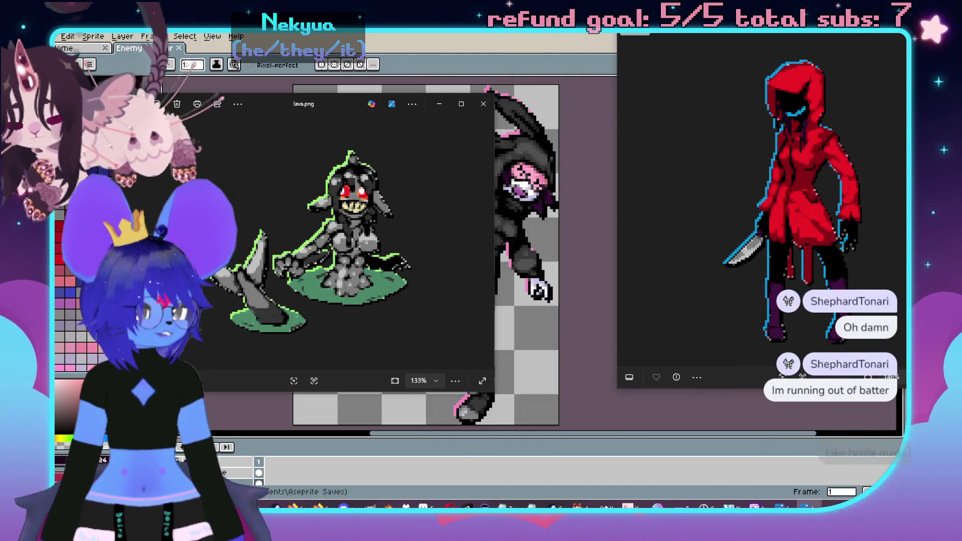
- Narrow the Lambkin image viewer and move it aside to the right
{"action": "key", "text": "Right"}
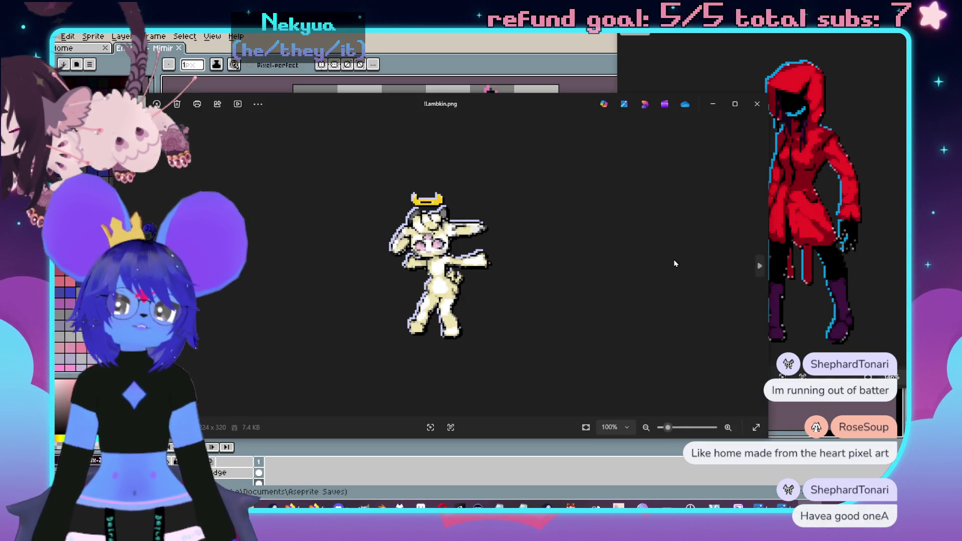
{"action": "left_click_drag", "start_coordinate": [766, 438], "coordinate": [512, 435]}
{"action": "scroll", "coordinate": [350, 310], "scroll_direction": "up", "scroll_amount": 5}
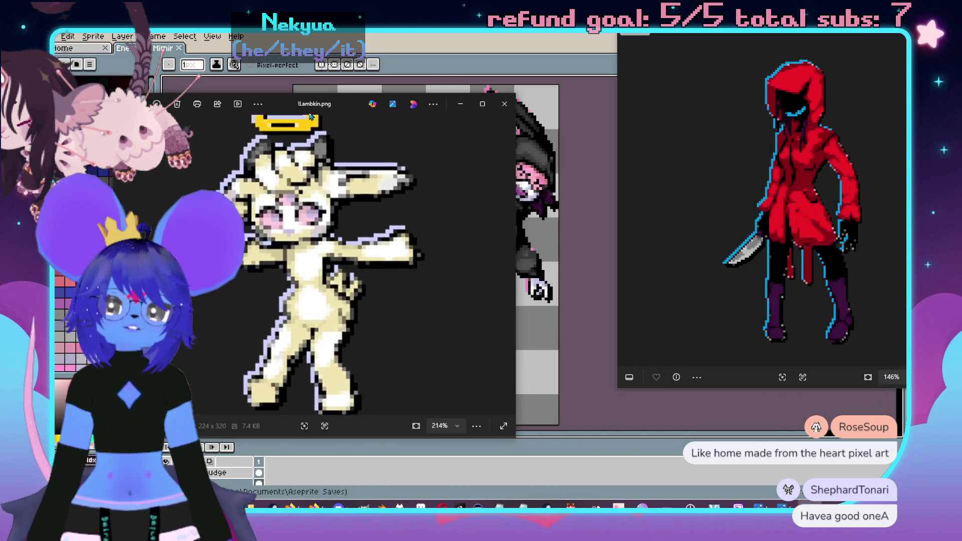
{"action": "scroll", "coordinate": [310, 136], "scroll_direction": "down", "scroll_amount": 2}
{"action": "mouse_move", "coordinate": [298, 111]}
{"action": "left_mouse_down"}
{"action": "mouse_move", "coordinate": [613, 145]}
{"action": "mouse_move", "coordinate": [592, 133]}
{"action": "left_mouse_up"}
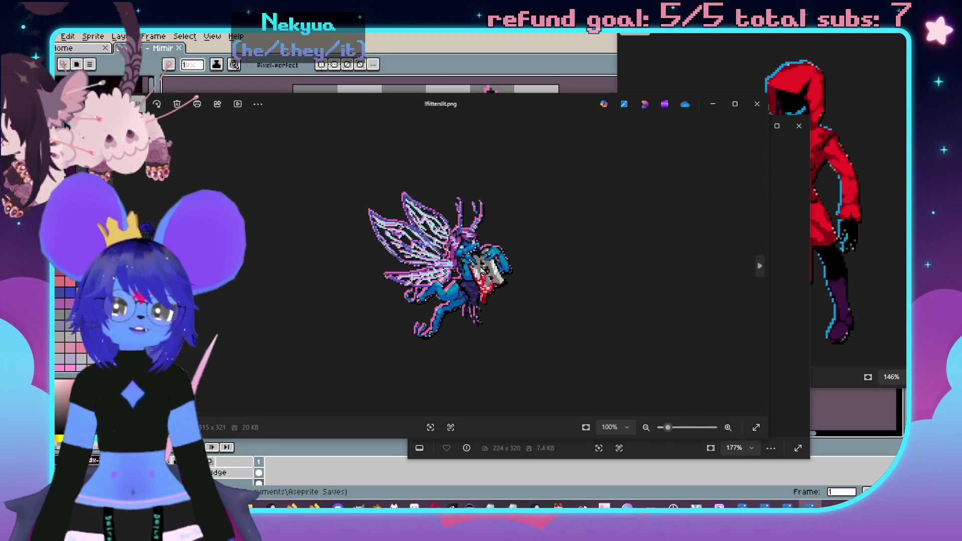
- Narrow and reposition the fitterslit and ShowImp viewers beside Aseprite
{"action": "left_click_drag", "start_coordinate": [768, 401], "coordinate": [441, 401]}
{"action": "left_click", "coordinate": [344, 99]}
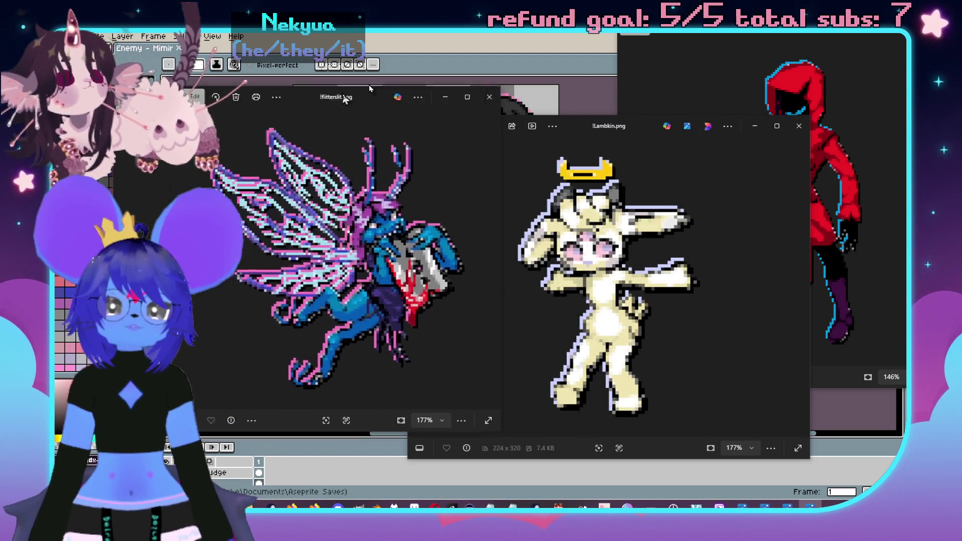
{"action": "left_click_drag", "start_coordinate": [345, 98], "coordinate": [448, 62]}
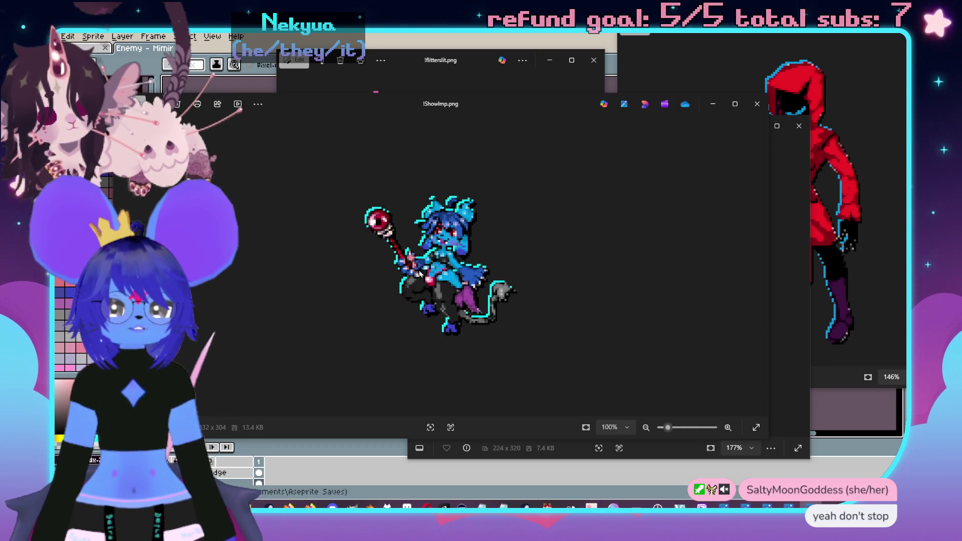
{"action": "left_click_drag", "start_coordinate": [477, 112], "coordinate": [616, 163]}
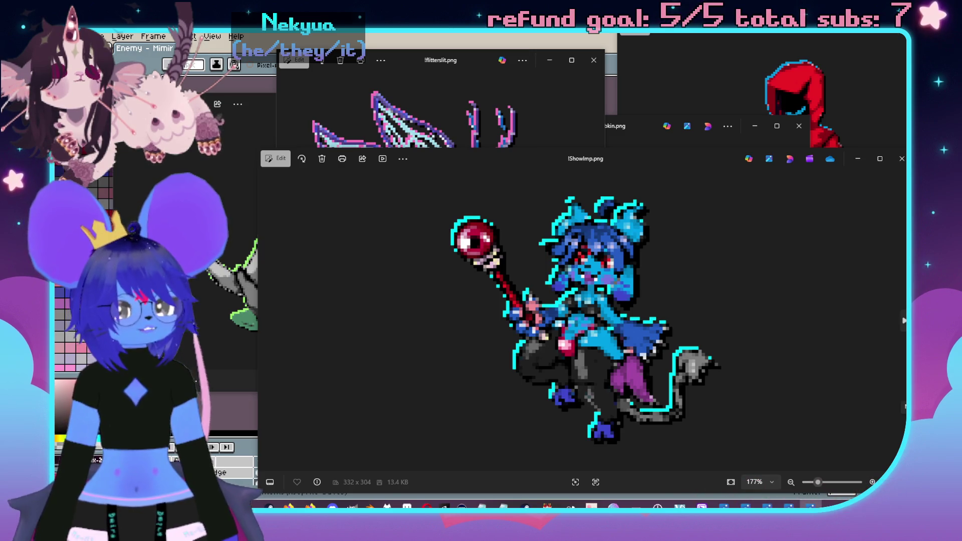
{"action": "left_click_drag", "start_coordinate": [906, 413], "coordinate": [683, 414]}
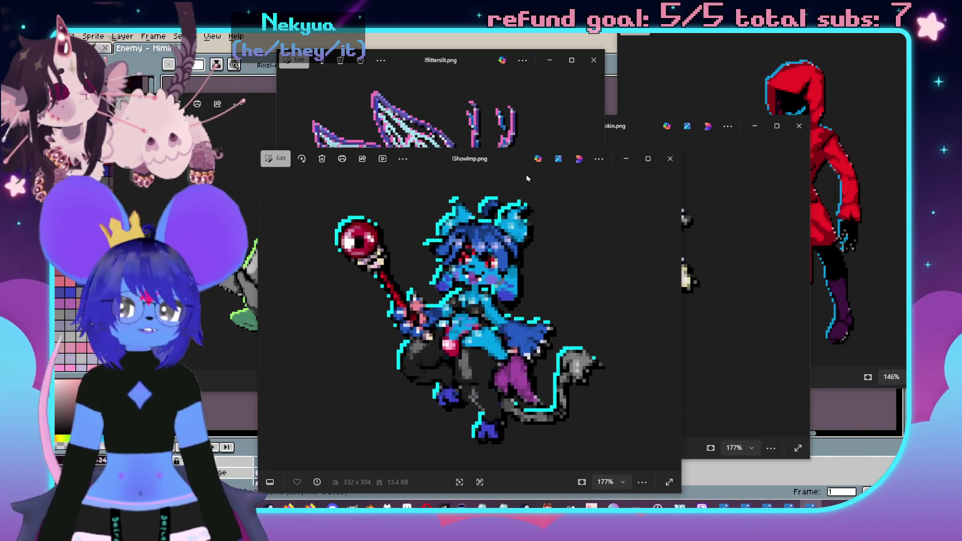
{"action": "left_click_drag", "start_coordinate": [487, 163], "coordinate": [601, 165]}
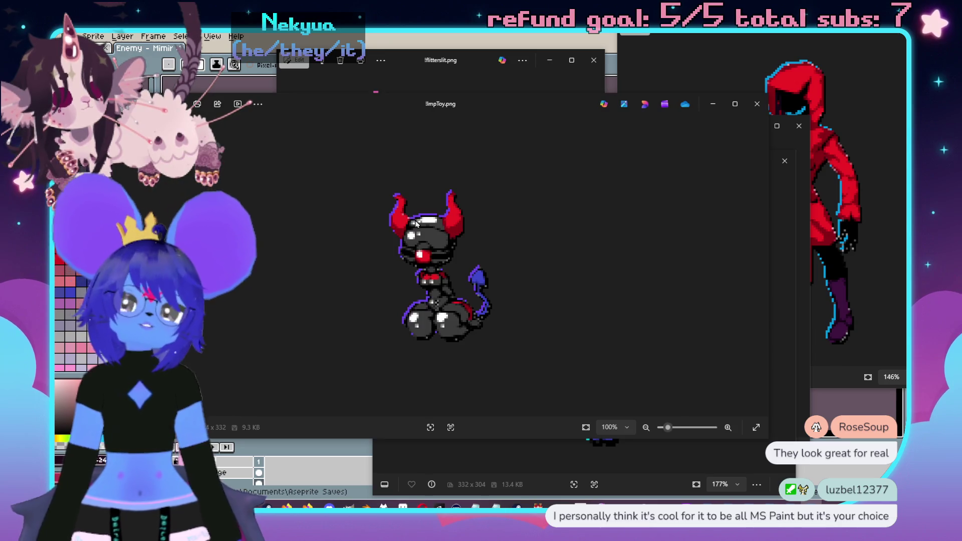
- Close the ImpToy, ShowImp, Lambkin, fitterslit and lava.png viewers, keeping cutter.png
{"action": "scroll", "coordinate": [416, 223], "scroll_direction": "up", "scroll_amount": 3}
{"action": "scroll", "coordinate": [458, 232], "scroll_direction": "down", "scroll_amount": 1}
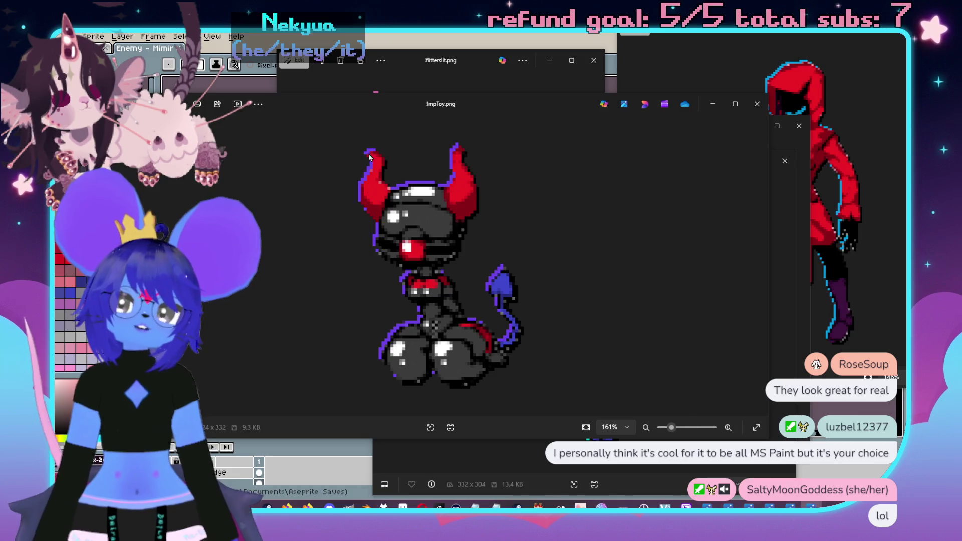
{"action": "mouse_move", "coordinate": [570, 103]}
{"action": "left_mouse_down"}
{"action": "mouse_move", "coordinate": [480, 81]}
{"action": "mouse_move", "coordinate": [528, 77]}
{"action": "left_mouse_up"}
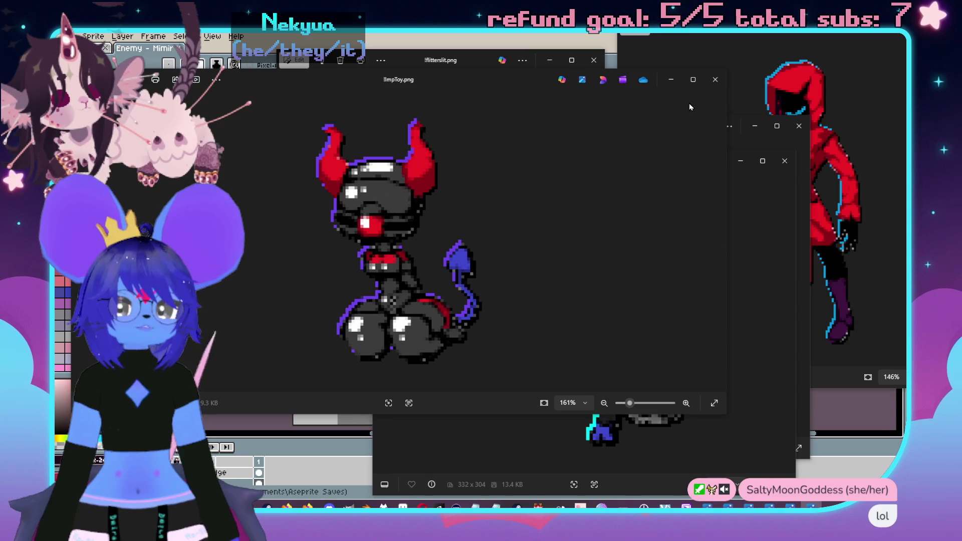
{"action": "left_click", "coordinate": [715, 79]}
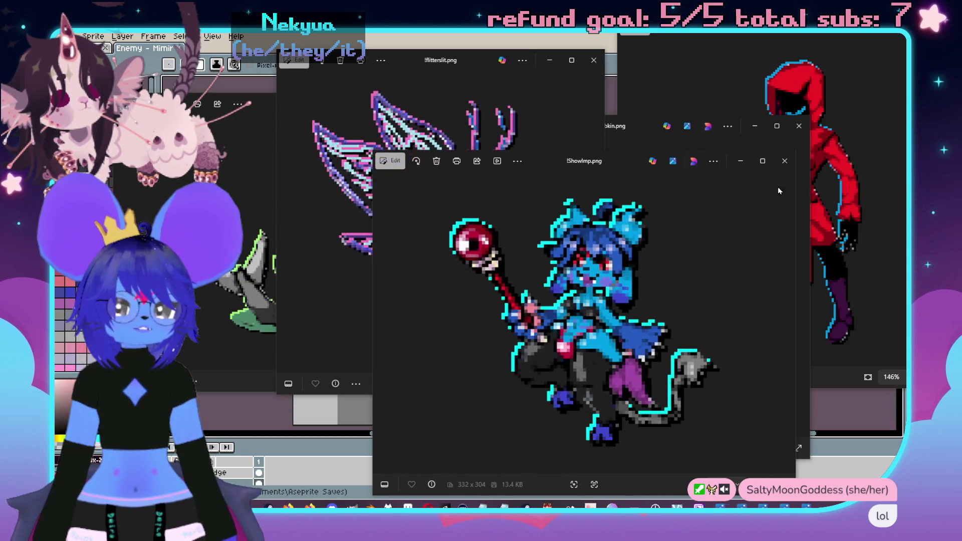
{"action": "left_click", "coordinate": [785, 161]}
{"action": "left_click", "coordinate": [799, 126]}
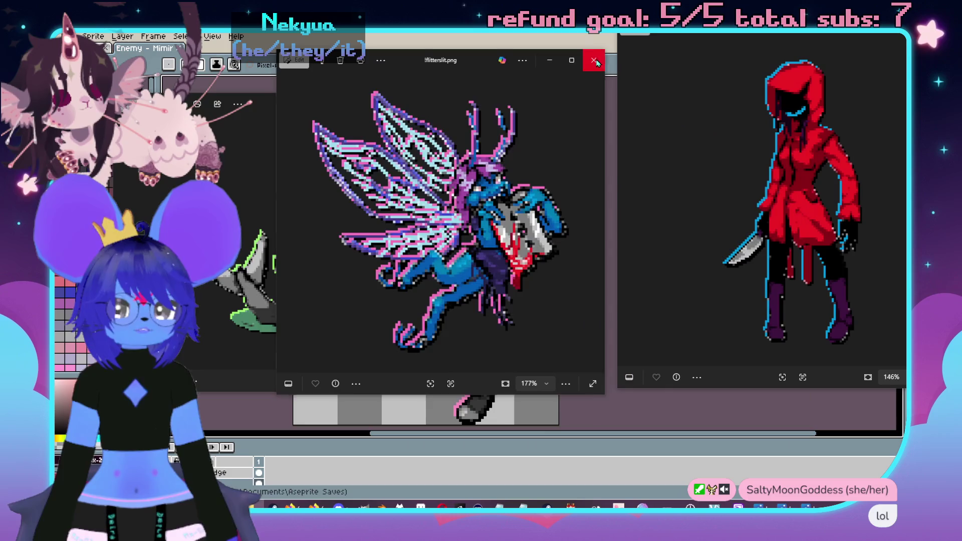
{"action": "left_click", "coordinate": [594, 61]}
{"action": "left_click", "coordinate": [485, 104]}
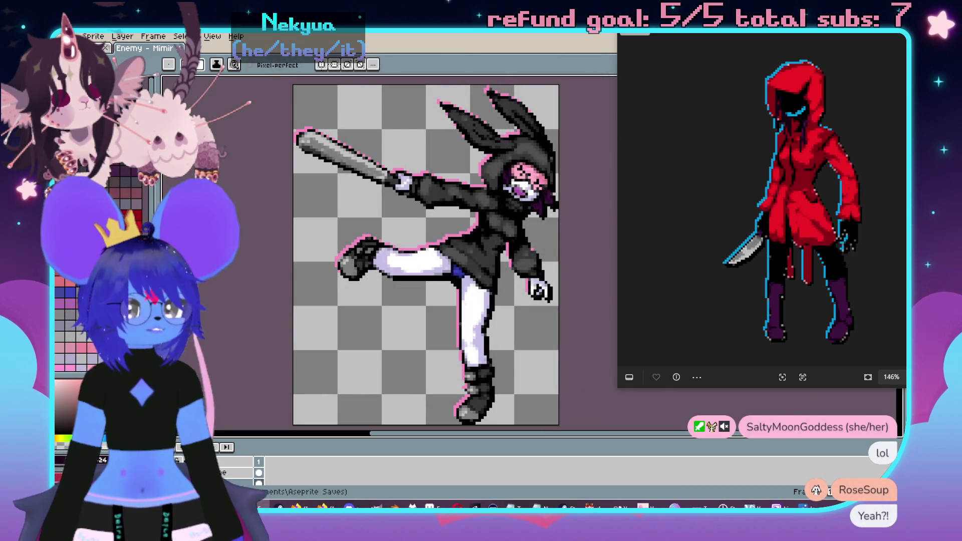
- Close the cutter.png viewer, zoom out the Aseprite canvas, and switch to scuffle.png
{"action": "left_click", "coordinate": [893, 34]}
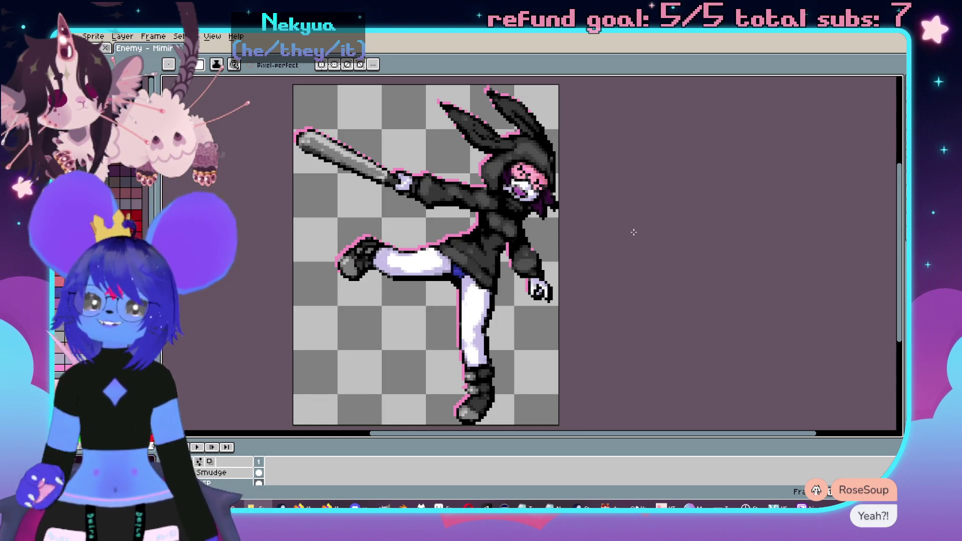
{"action": "key", "text": "minus"}
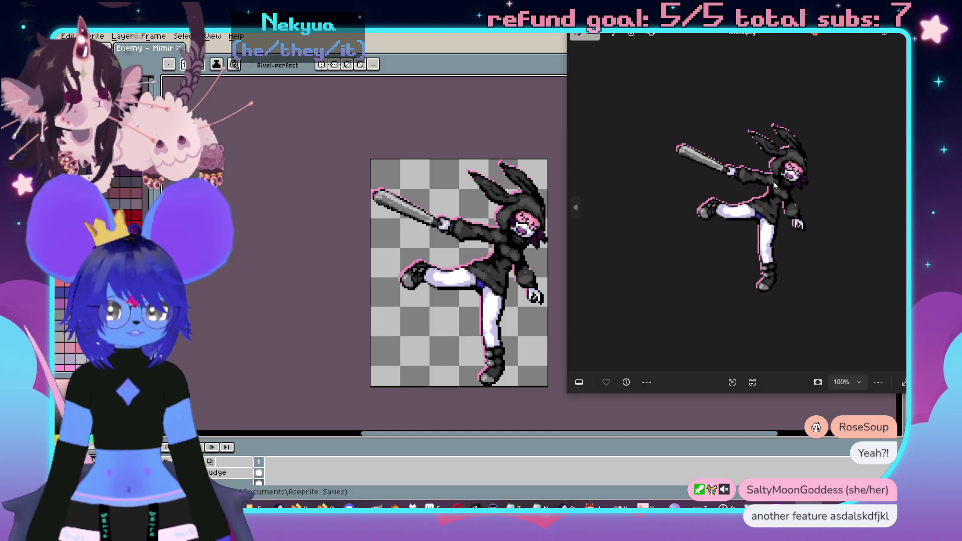
{"action": "key", "text": "alt+F4"}
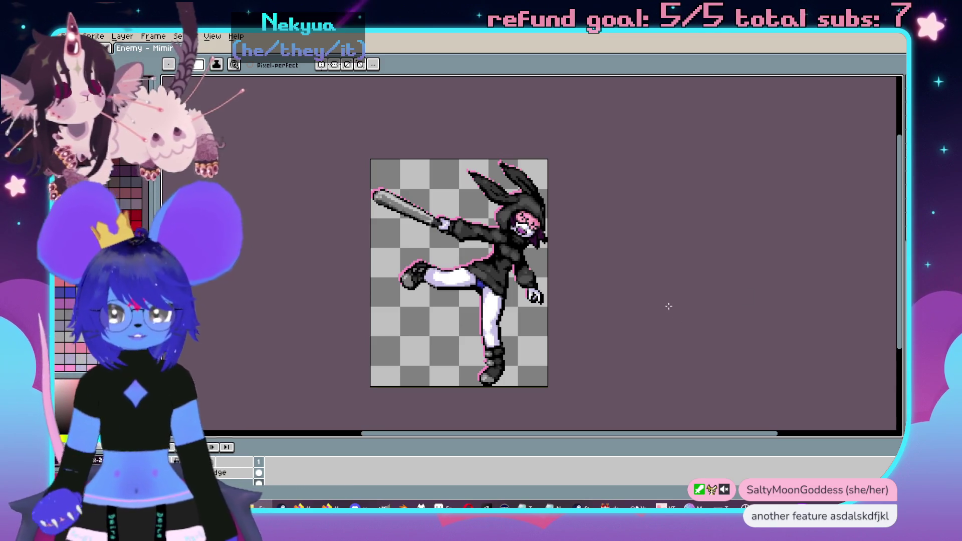
{"action": "key", "text": "ctrl+Tab"}
- Zoom and pan the canvas to inspect the blue scuffle.png humanoid
{"action": "scroll", "coordinate": [586, 196], "scroll_direction": "down", "scroll_amount": 2}
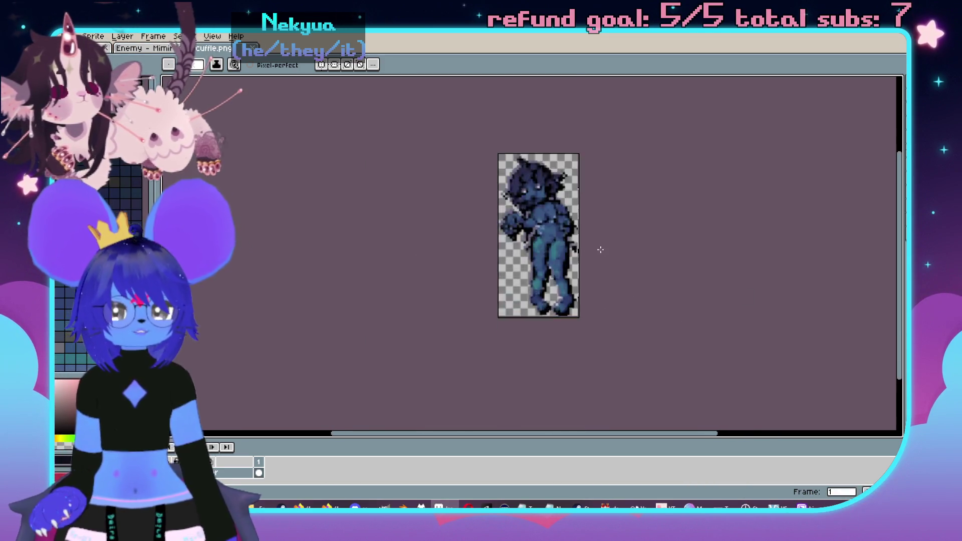
{"action": "scroll", "coordinate": [576, 265], "scroll_direction": "up", "scroll_amount": 2}
{"action": "scroll", "coordinate": [606, 260], "scroll_direction": "down", "scroll_amount": 1}
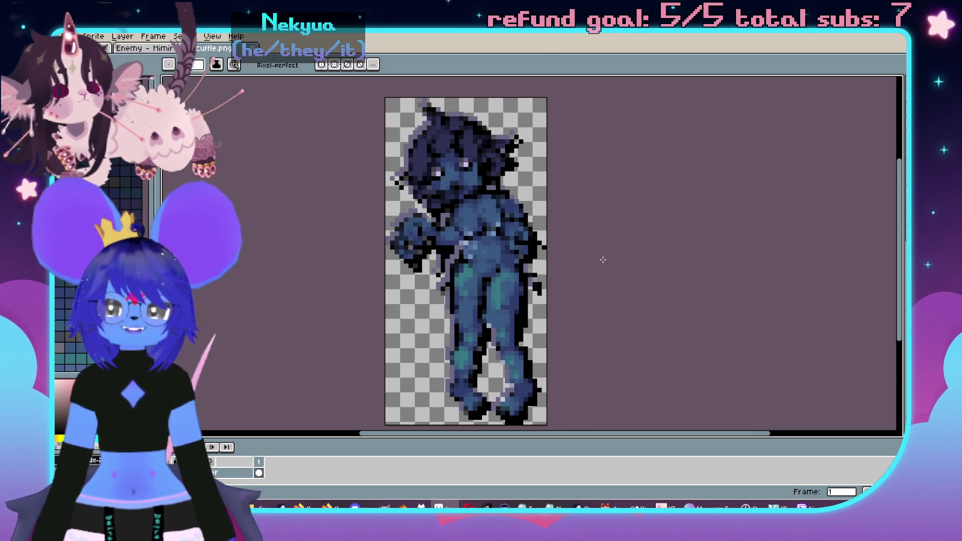
{"action": "scroll", "coordinate": [623, 223], "scroll_direction": "up", "scroll_amount": 1}
{"action": "left_click_drag", "start_coordinate": [540, 226], "coordinate": [579, 235]}
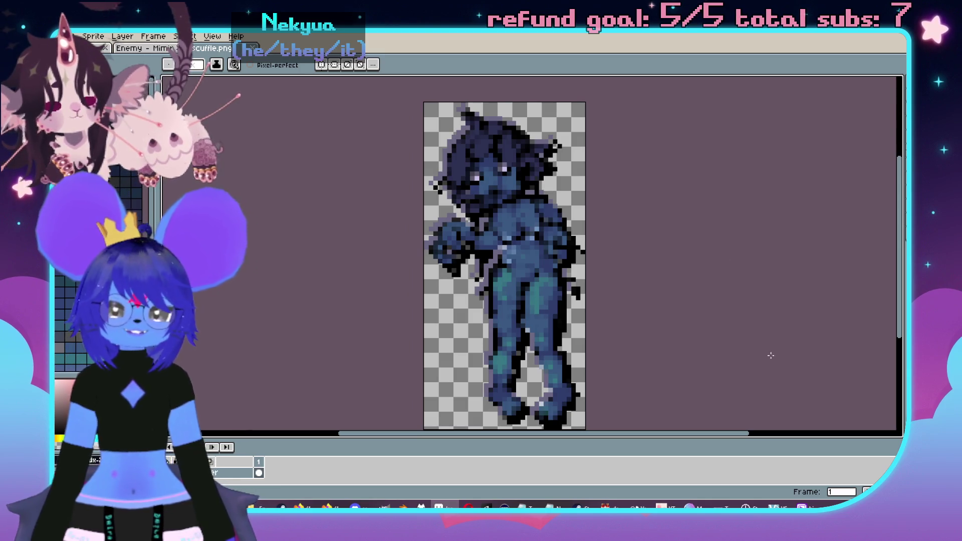
{"action": "left_click_drag", "start_coordinate": [707, 290], "coordinate": [680, 304]}
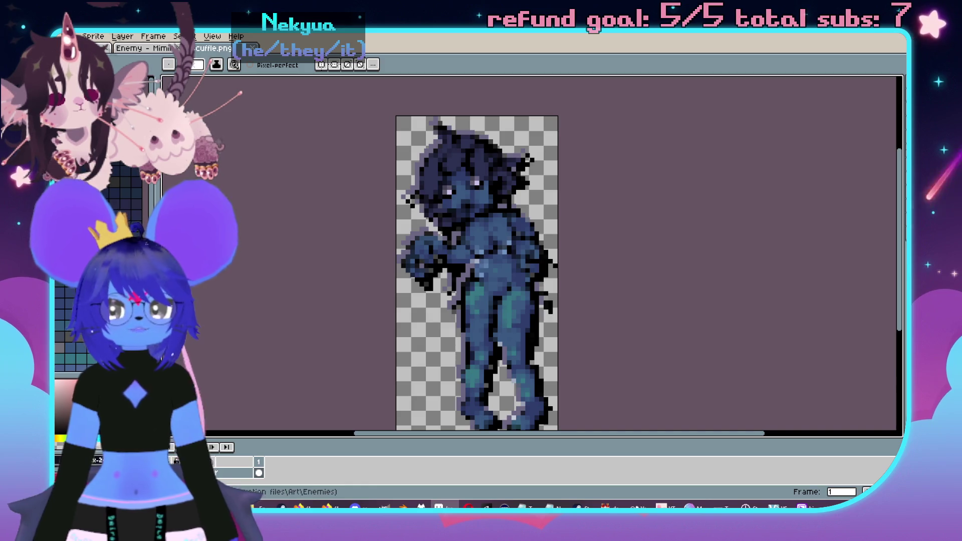
{"action": "scroll", "coordinate": [636, 268], "scroll_direction": "up", "scroll_amount": 1}
{"action": "scroll", "coordinate": [657, 254], "scroll_direction": "down", "scroll_amount": 1}
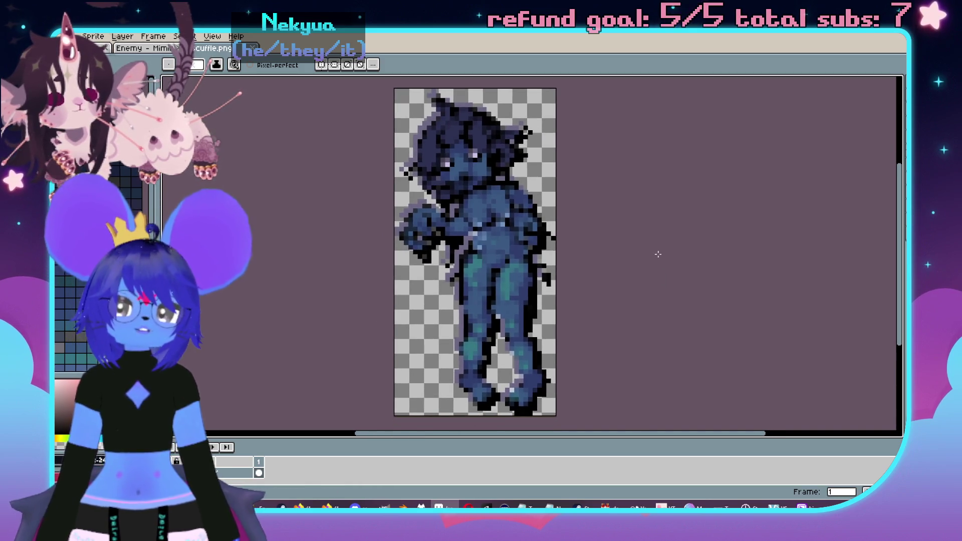
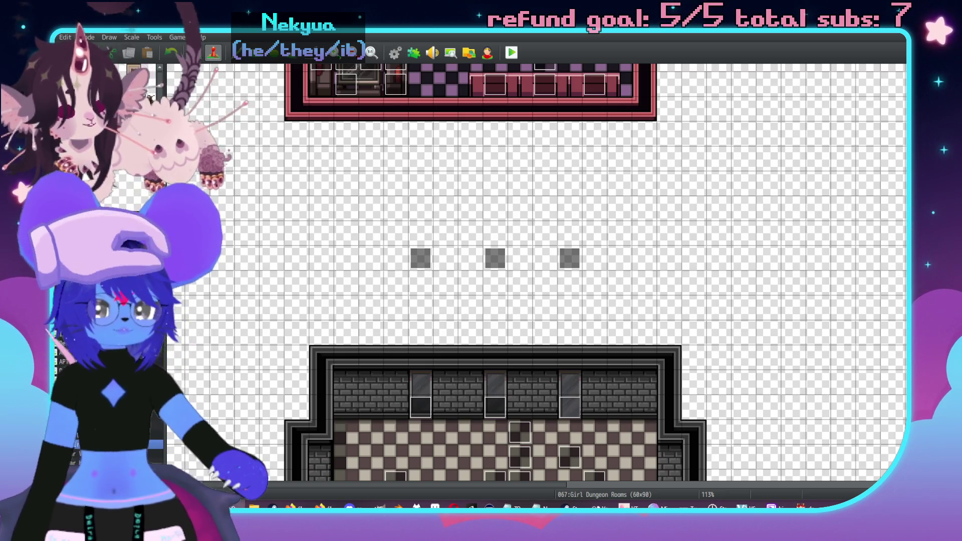
- Pan across the dungeon map to the pink rooms and the lower room
{"action": "middle_click", "coordinate": [506, 340]}
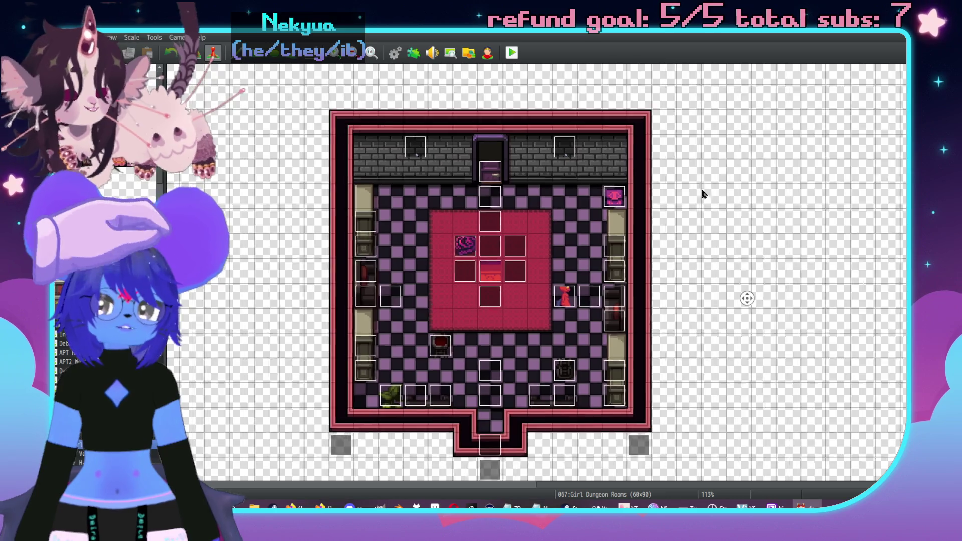
{"action": "middle_click", "coordinate": [621, 275]}
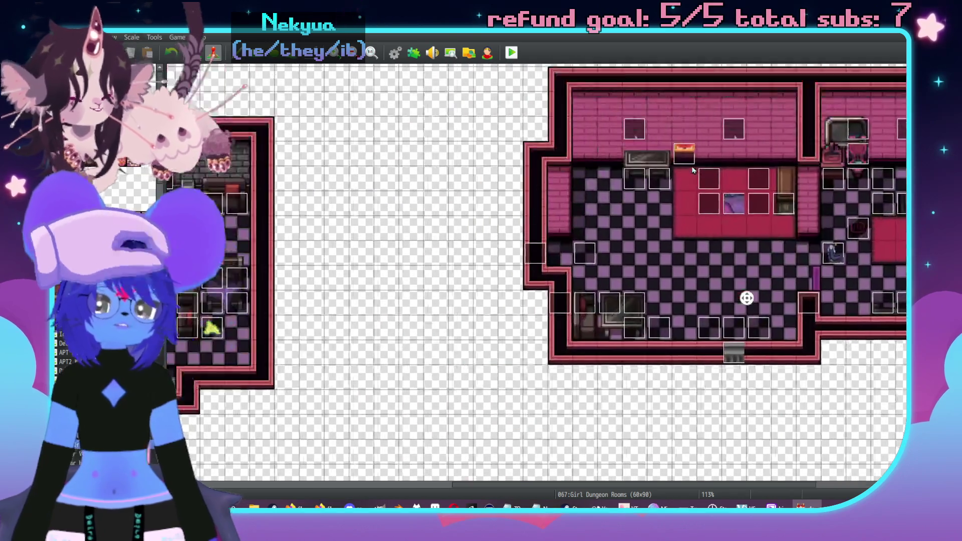
{"action": "middle_click", "coordinate": [724, 249]}
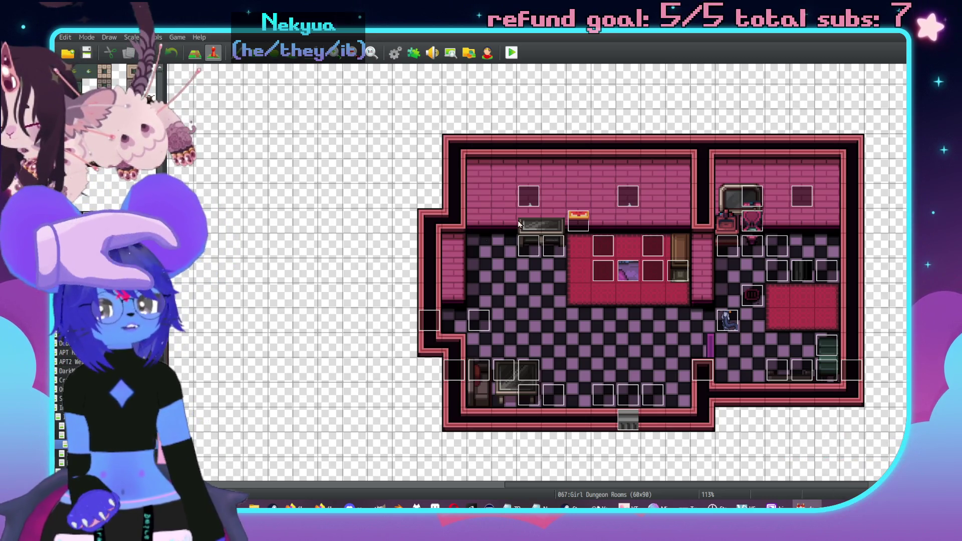
{"action": "scroll", "coordinate": [521, 332], "scroll_direction": "down", "scroll_amount": 5}
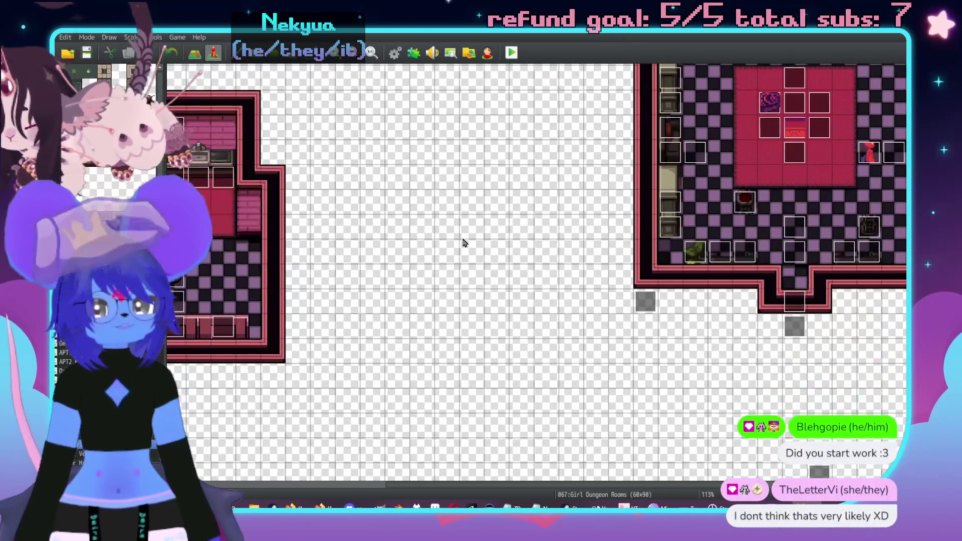
{"action": "middle_click", "coordinate": [464, 205]}
{"action": "scroll", "coordinate": [395, 273], "scroll_direction": "right", "scroll_amount": 5}
{"action": "scroll", "coordinate": [396, 272], "scroll_direction": "up", "scroll_amount": 2}
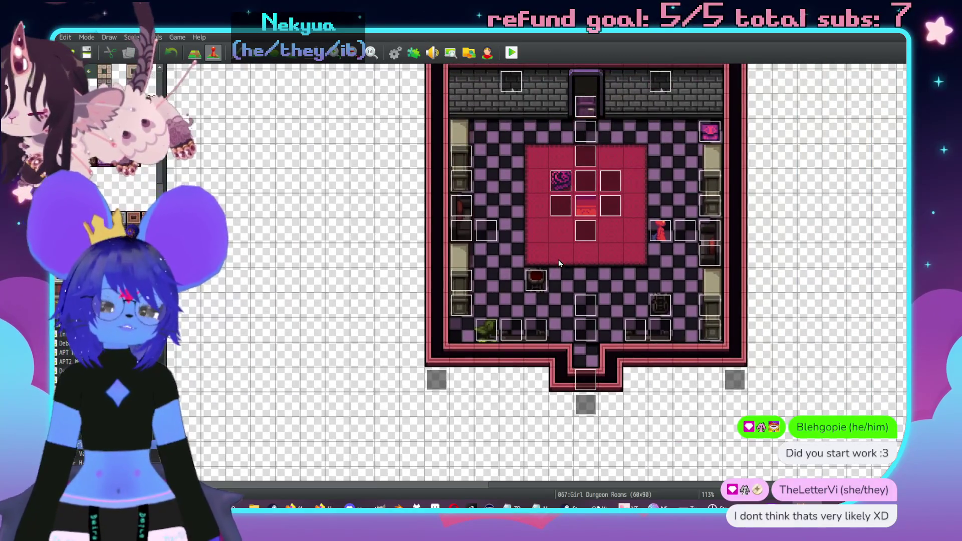
{"action": "scroll", "coordinate": [515, 215], "scroll_direction": "down", "scroll_amount": 8}
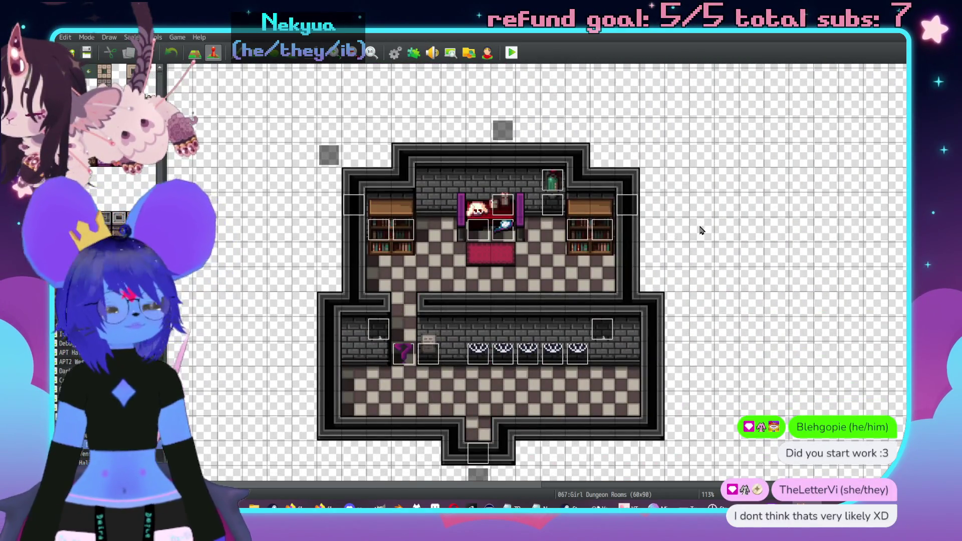
- Pan over to the grey hall and open the Feshteeth event for editing
{"action": "middle_click", "coordinate": [700, 225]}
{"action": "middle_click", "coordinate": [618, 271]}
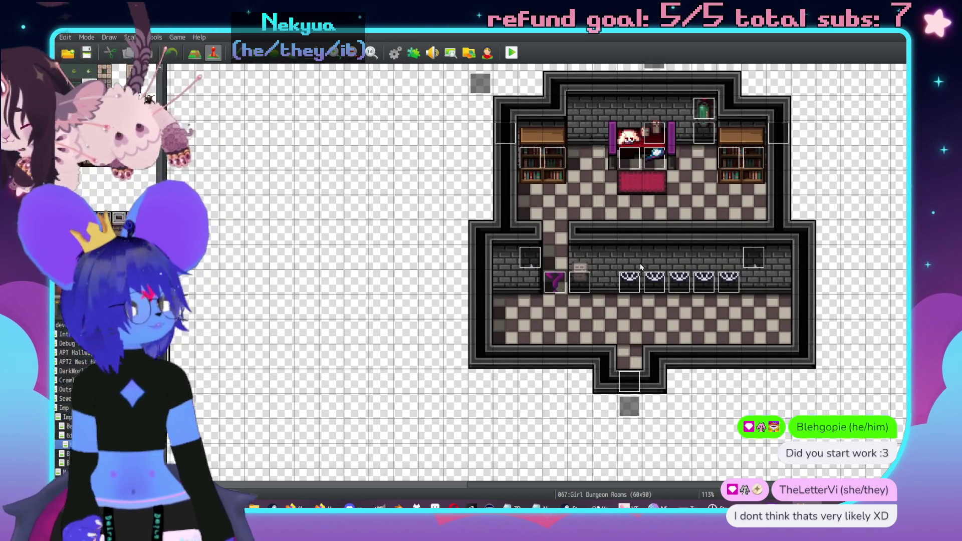
{"action": "middle_click", "coordinate": [593, 222]}
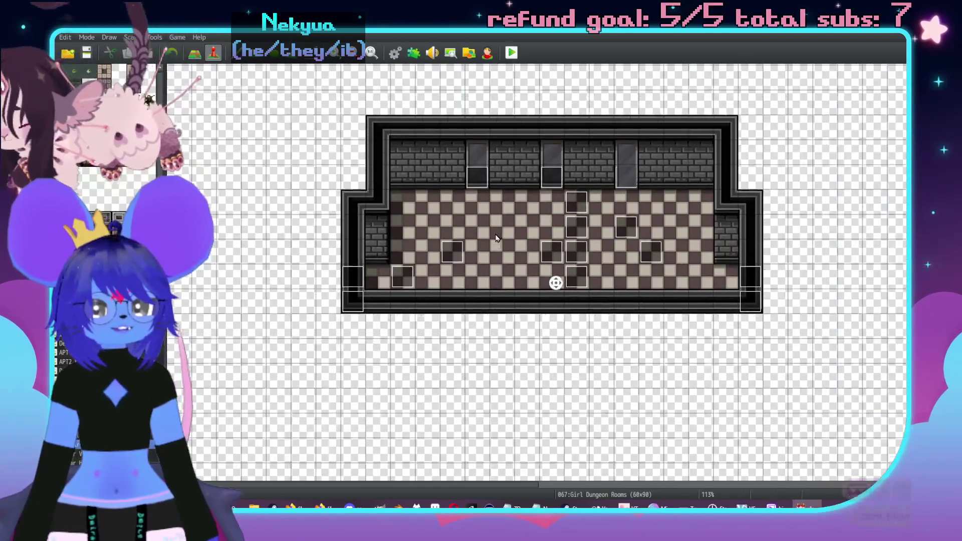
{"action": "middle_click", "coordinate": [624, 227]}
{"action": "double_click", "coordinate": [625, 229]}
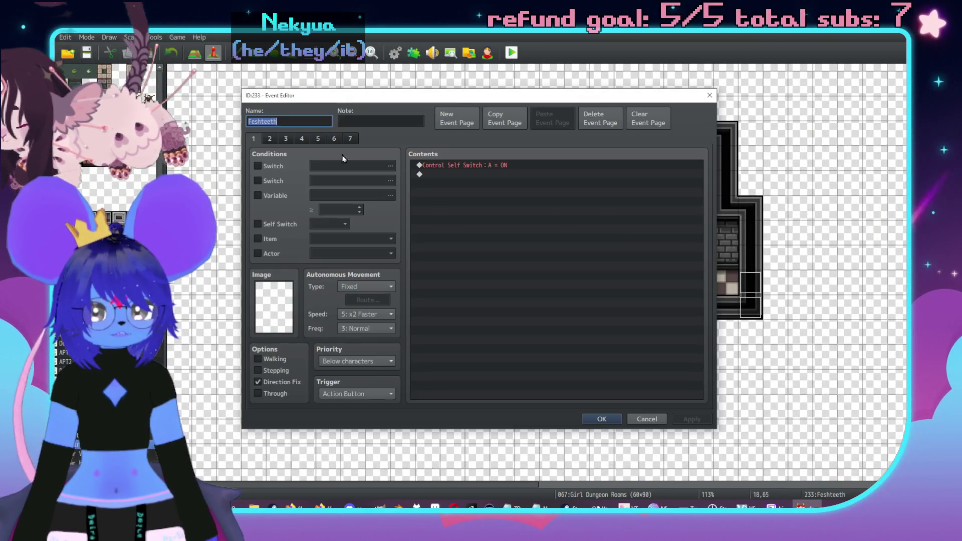
- Open the Set Movement Route command on the Feshteeth event's page 2 and move its dialog aside
{"action": "left_click", "coordinate": [271, 137]}
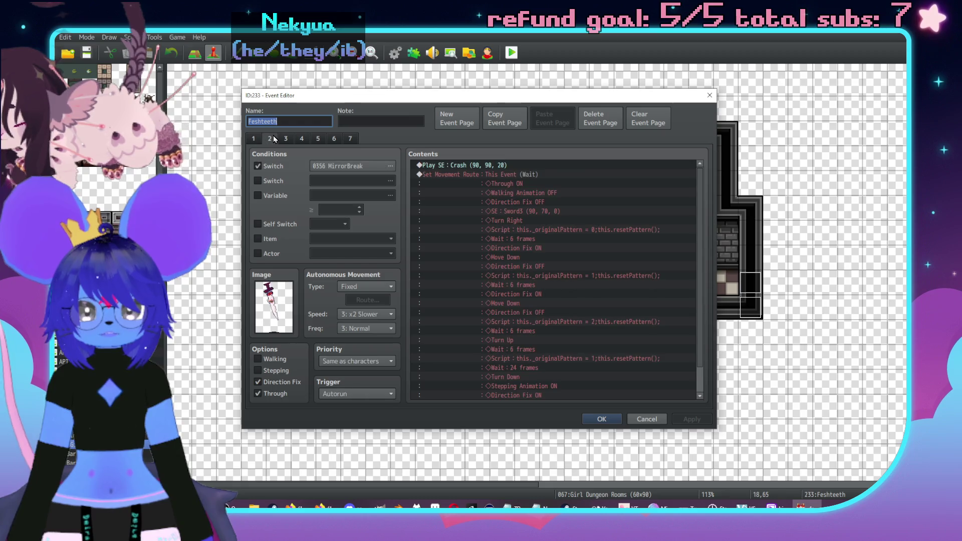
{"action": "left_click", "coordinate": [536, 174]}
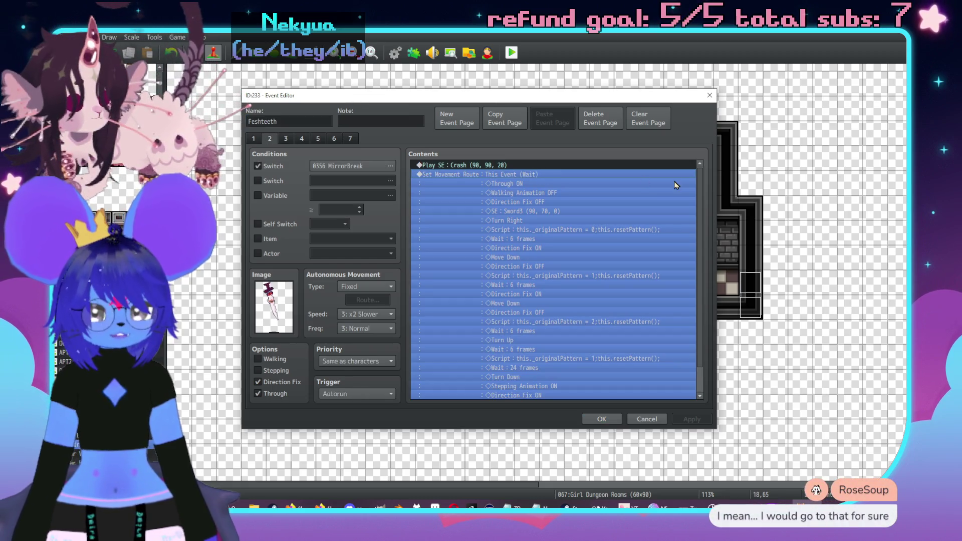
{"action": "double_click", "coordinate": [649, 221]}
{"action": "left_click_drag", "start_coordinate": [543, 158], "coordinate": [575, 149]}
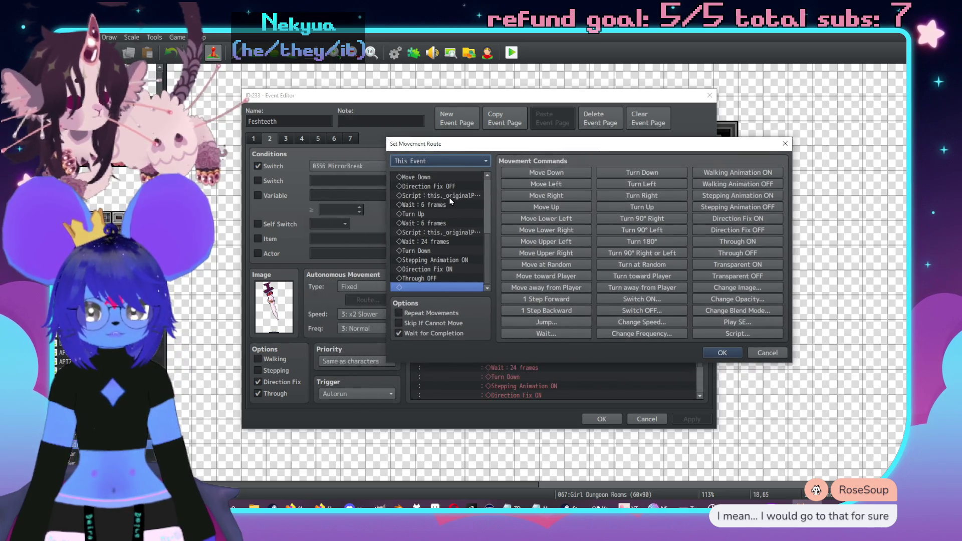
{"action": "scroll", "coordinate": [440, 244], "scroll_direction": "up", "scroll_amount": 5}
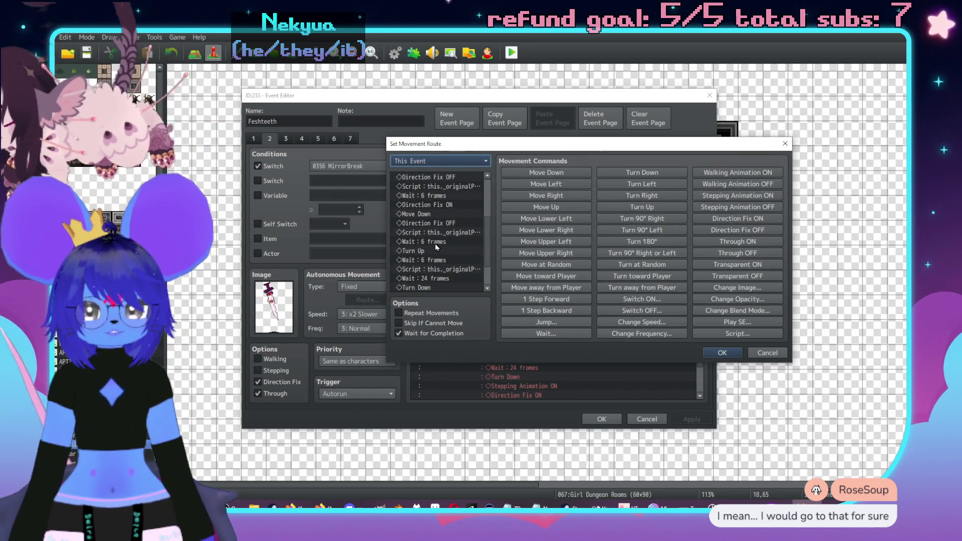
{"action": "scroll", "coordinate": [454, 238], "scroll_direction": "down", "scroll_amount": 2}
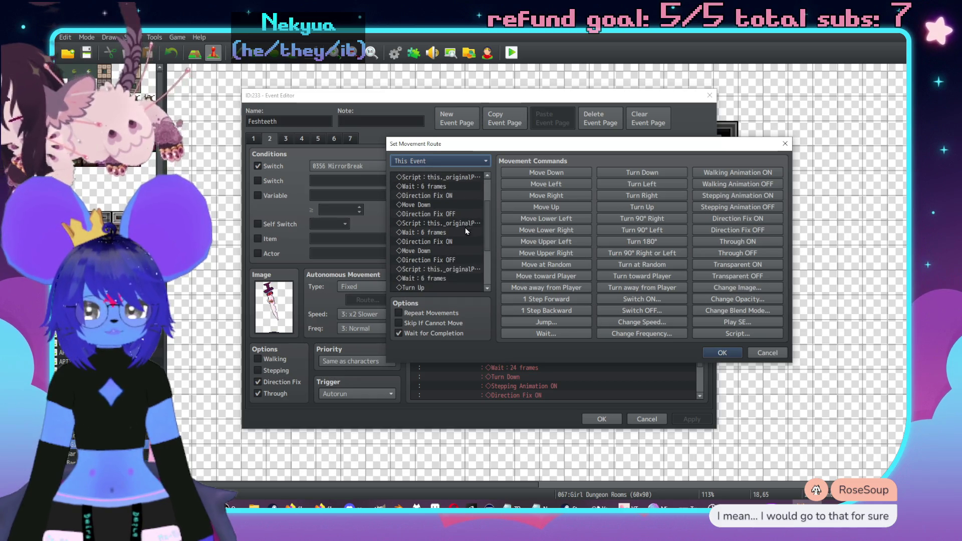
{"action": "scroll", "coordinate": [460, 233], "scroll_direction": "up", "scroll_amount": 3}
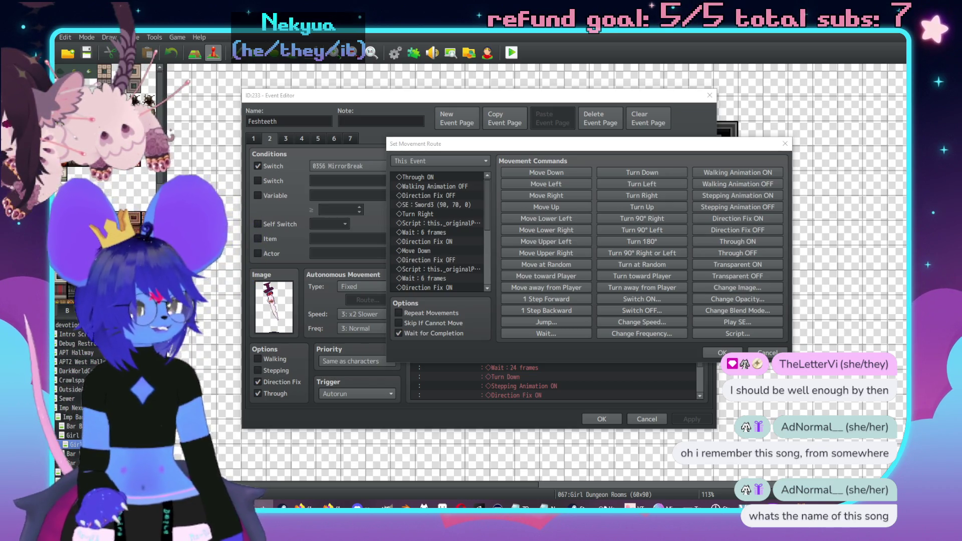
{"action": "key", "text": "Return"}
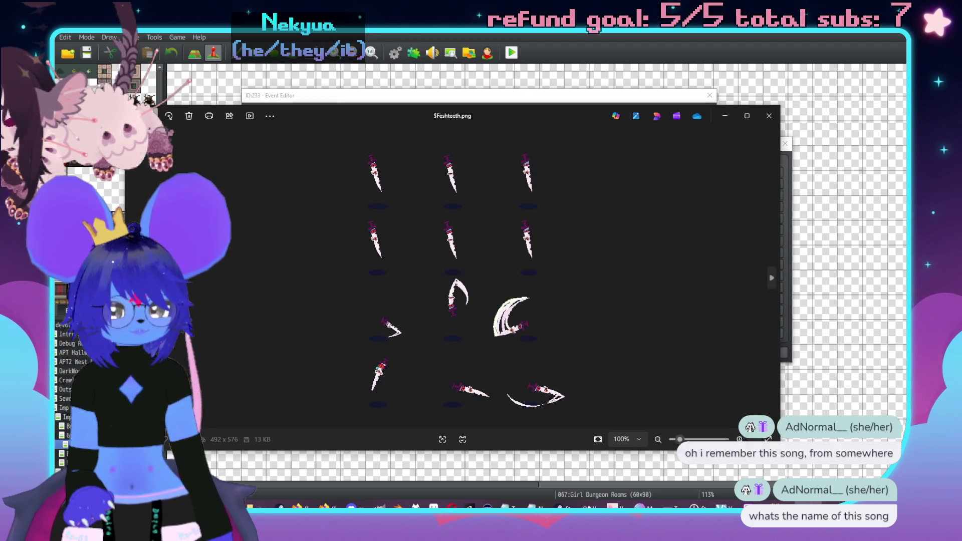
{"action": "left_click_drag", "start_coordinate": [779, 449], "coordinate": [706, 457]}
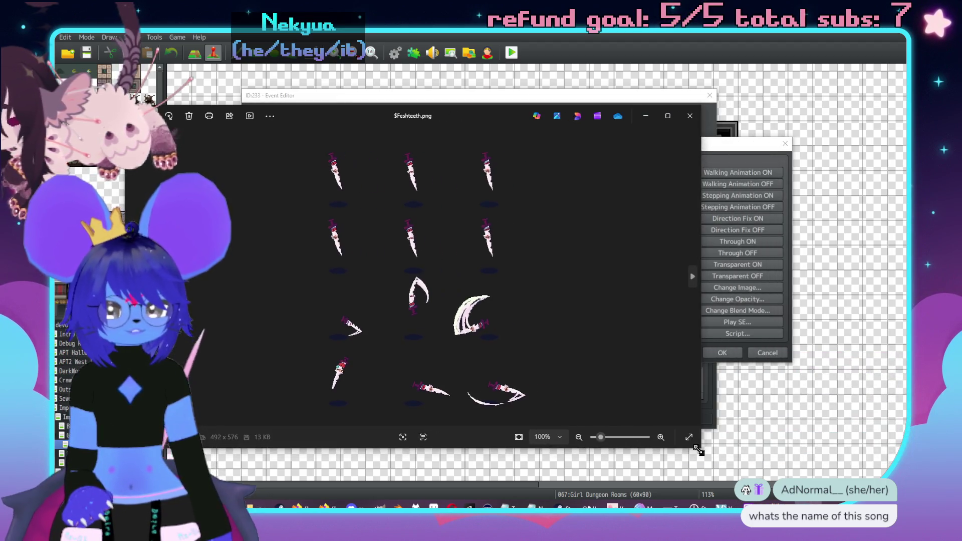
{"action": "key", "text": "alt+F4"}
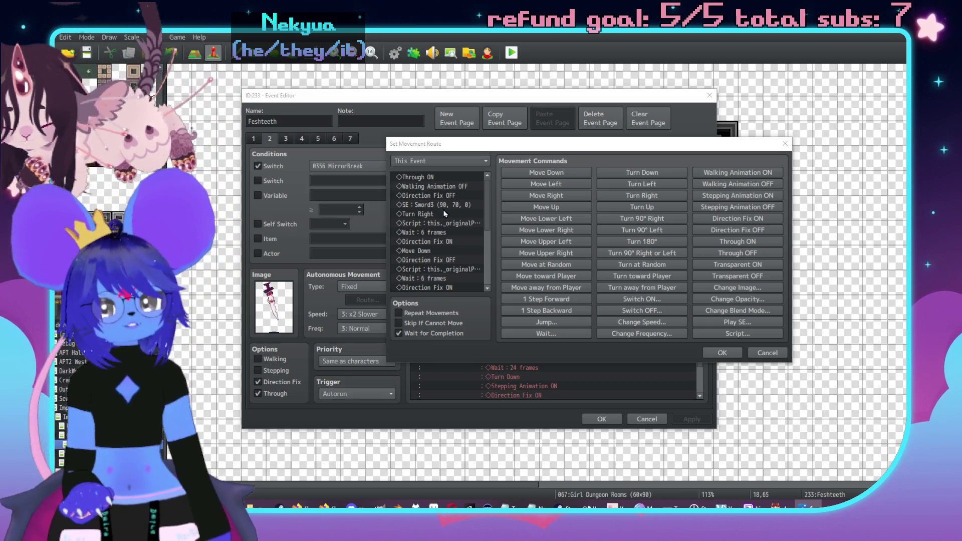
{"action": "left_click", "coordinate": [441, 216]}
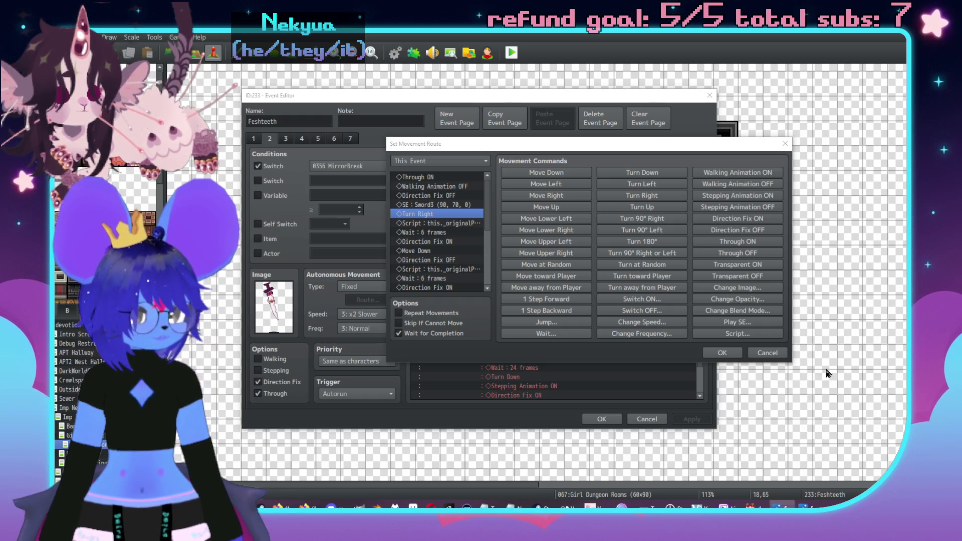
{"action": "left_click", "coordinate": [815, 504]}
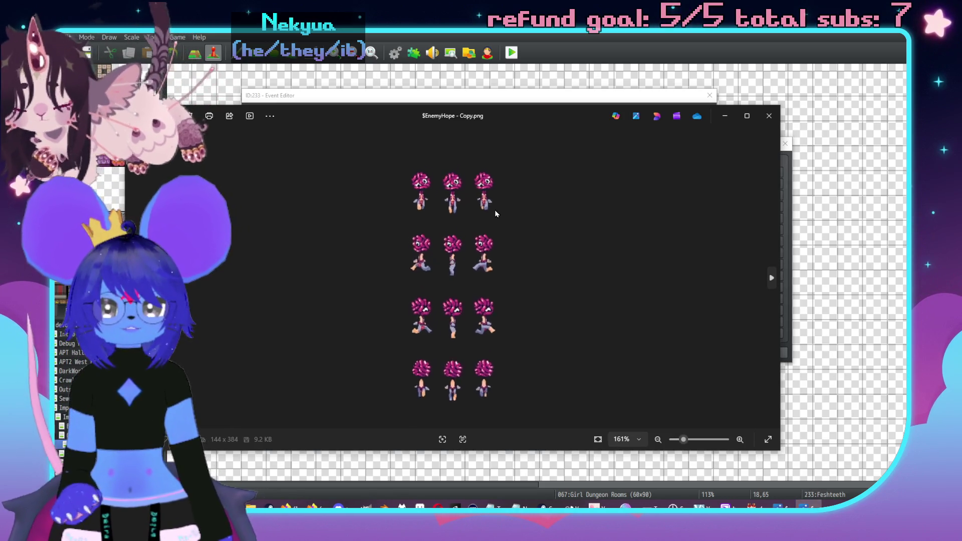
{"action": "key", "text": "alt+Tab"}
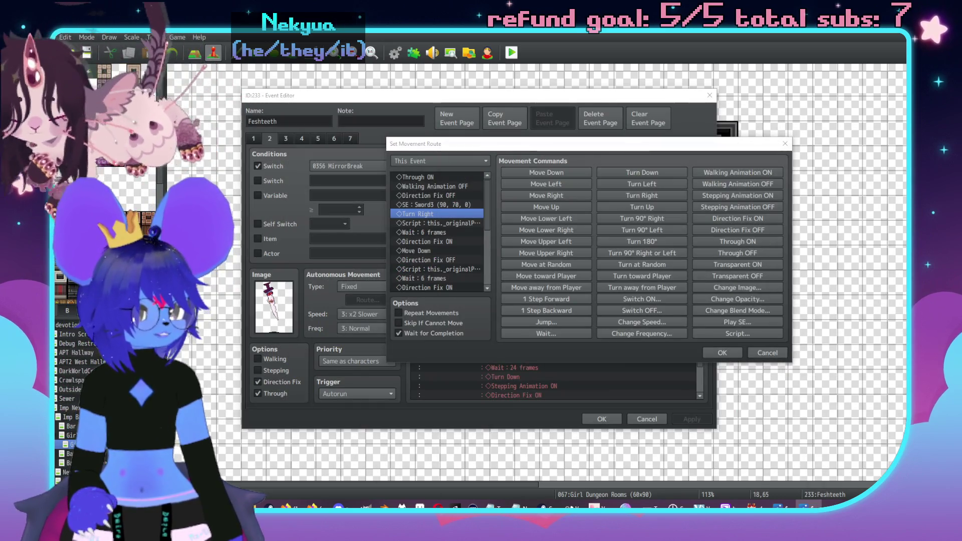
{"action": "left_click", "coordinate": [447, 206]}
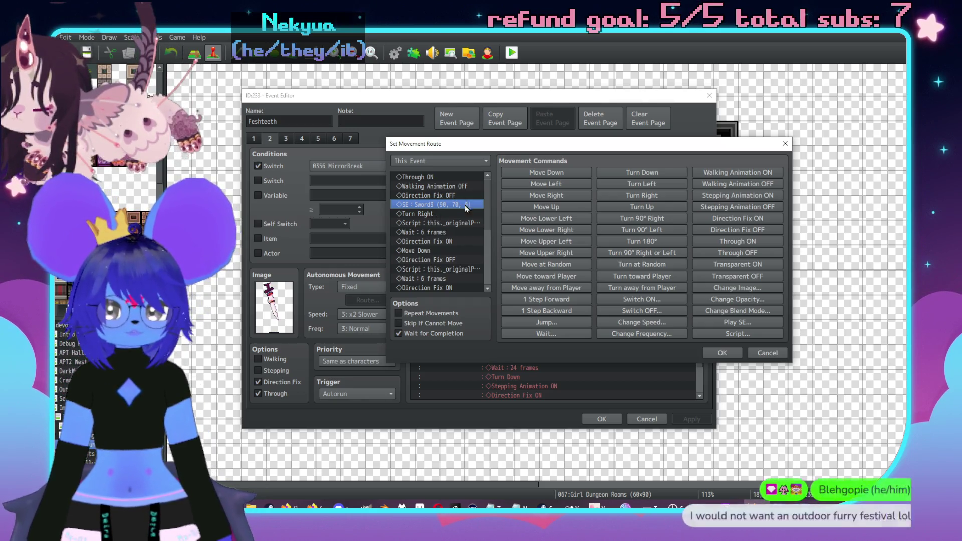
{"action": "double_click", "coordinate": [446, 223]}
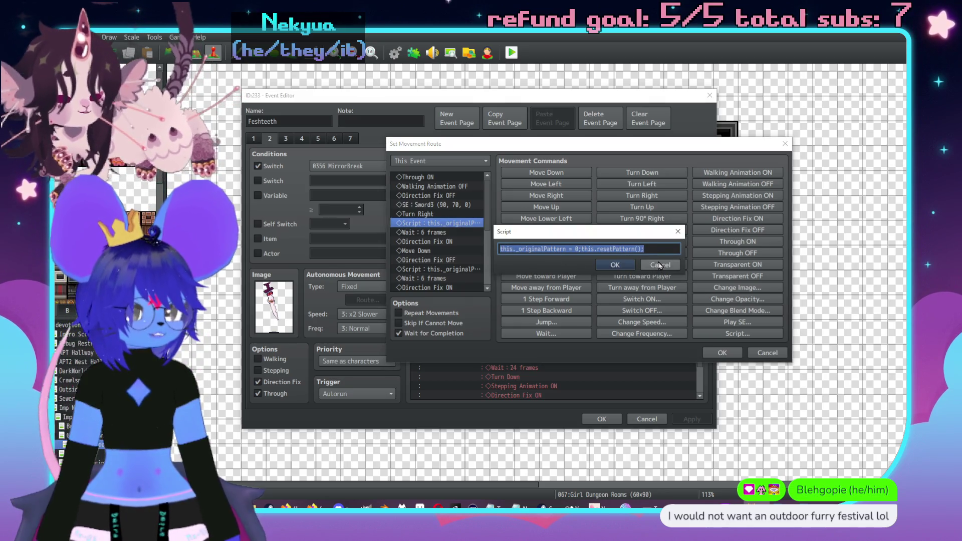
- Cancel the script, delete and restore the first script step, and check the Direction Fix ON/OFF steps
{"action": "left_click", "coordinate": [660, 265]}
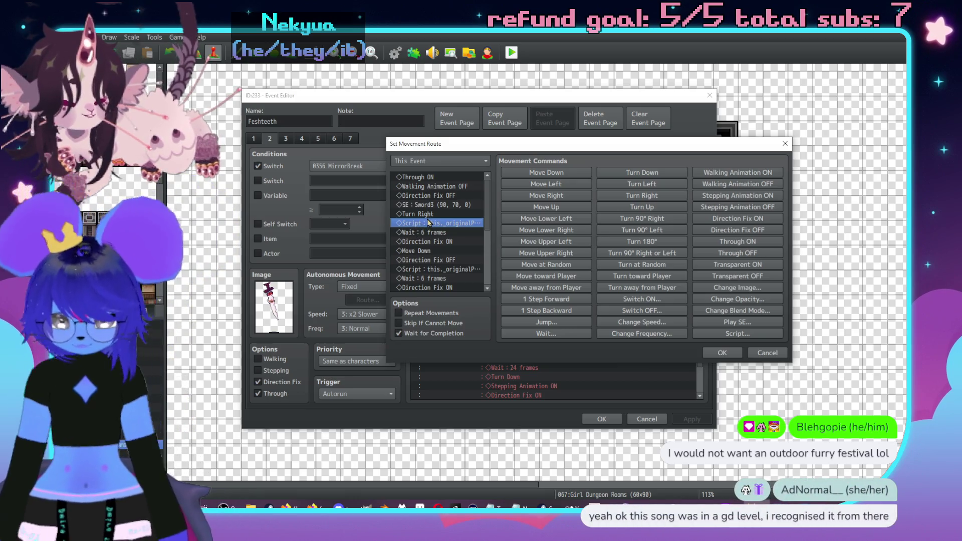
{"action": "key", "text": "Delete"}
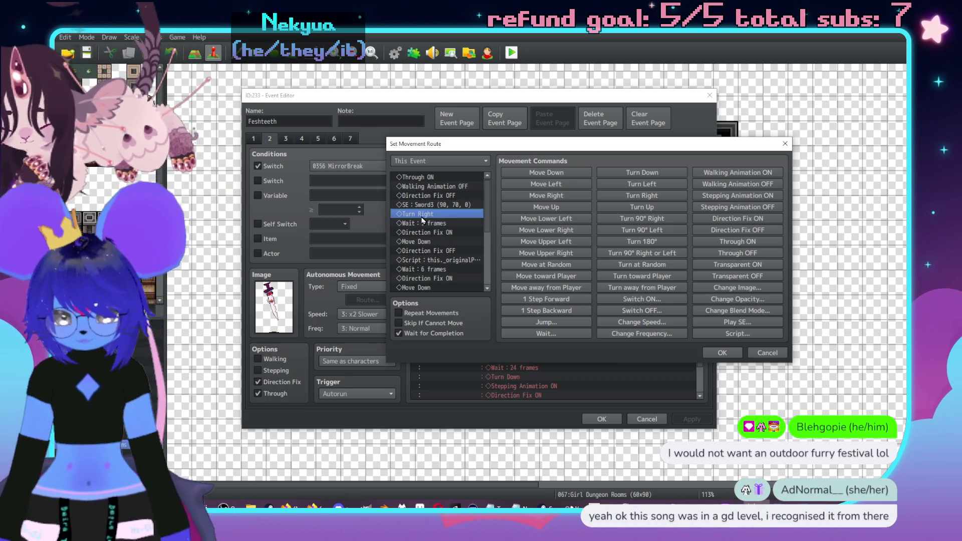
{"action": "key", "text": "ctrl+v"}
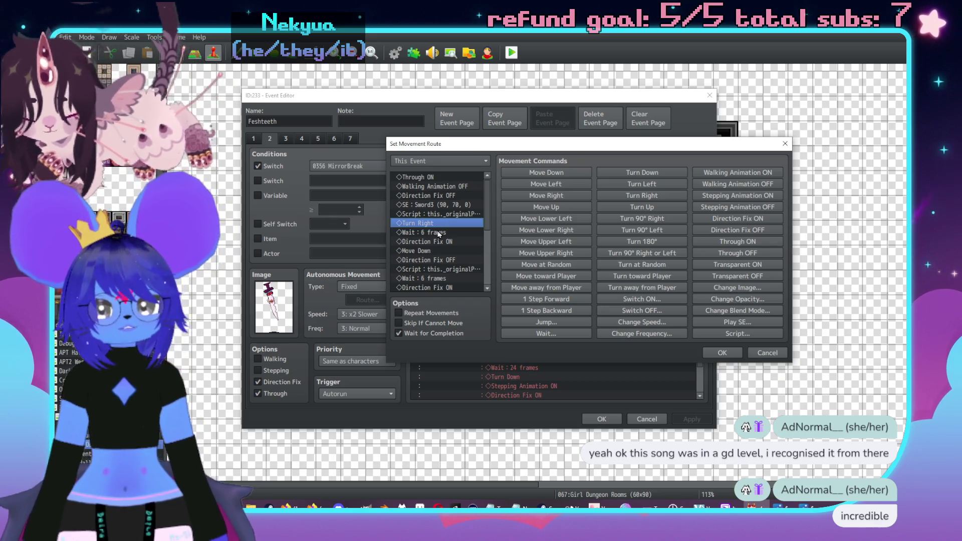
{"action": "left_click", "coordinate": [451, 242]}
{"action": "scroll", "coordinate": [452, 244], "scroll_direction": "down", "scroll_amount": 1}
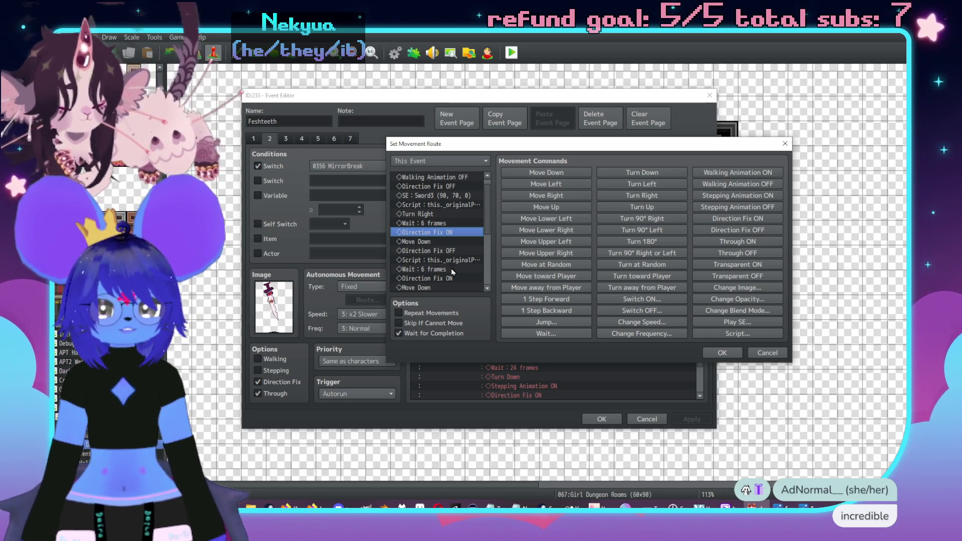
{"action": "left_click", "coordinate": [452, 251]}
- Inspect the code of the following pattern script steps without changing them
{"action": "double_click", "coordinate": [453, 261]}
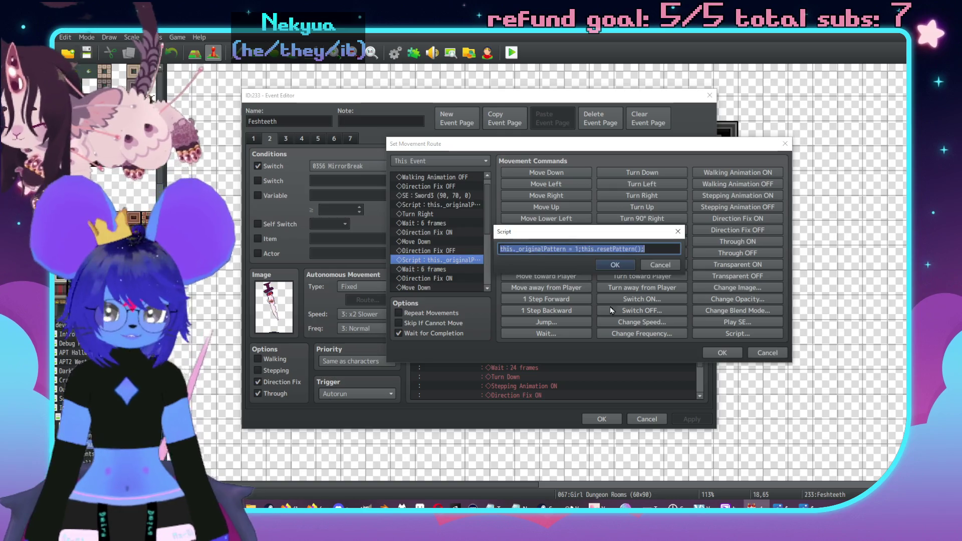
{"action": "left_click", "coordinate": [657, 266]}
{"action": "scroll", "coordinate": [416, 253], "scroll_direction": "down", "scroll_amount": 3}
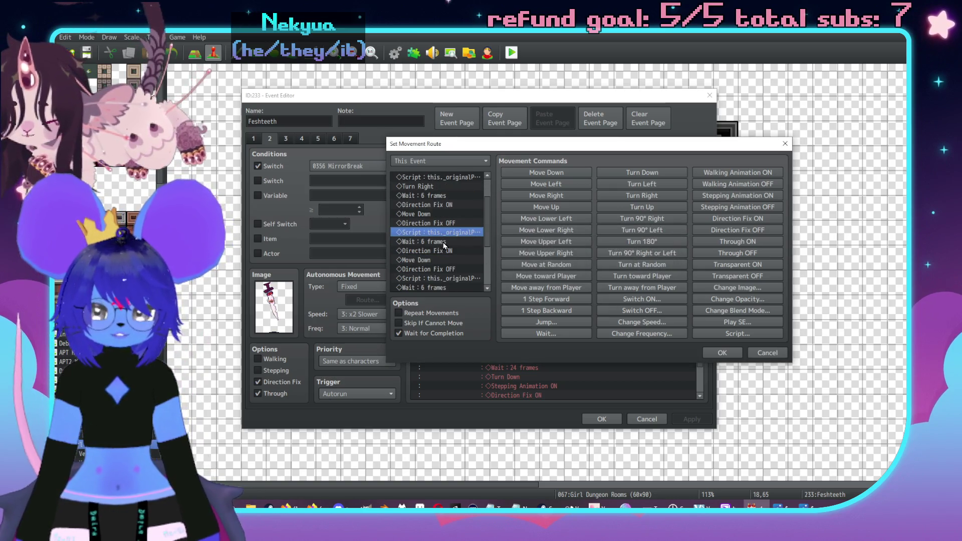
{"action": "scroll", "coordinate": [436, 244], "scroll_direction": "down", "scroll_amount": 2}
{"action": "double_click", "coordinate": [446, 259]}
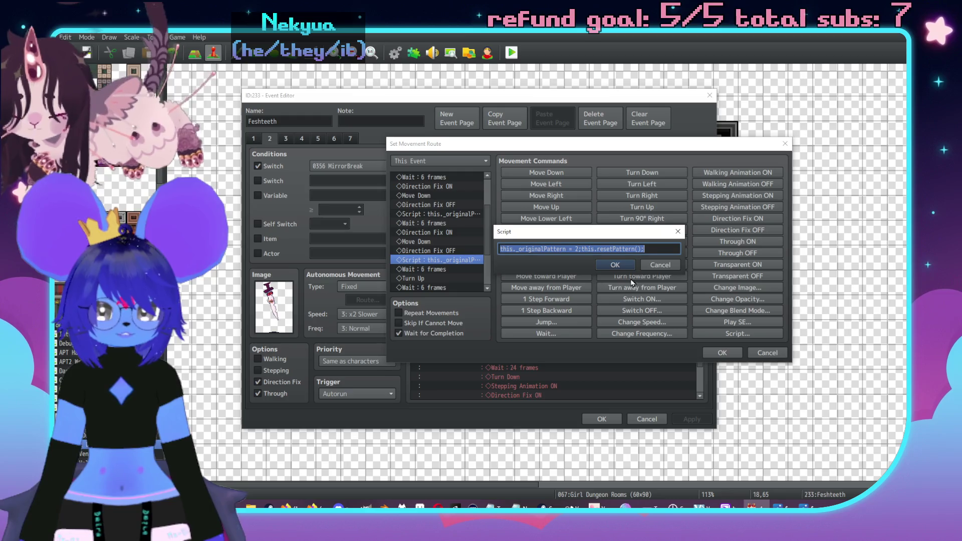
{"action": "left_click", "coordinate": [665, 264]}
{"action": "scroll", "coordinate": [441, 238], "scroll_direction": "down", "scroll_amount": 5}
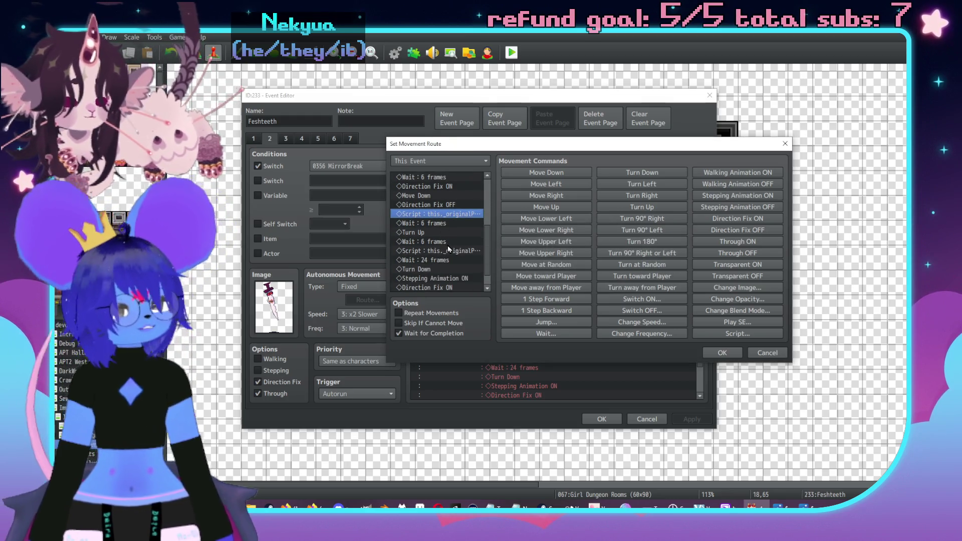
{"action": "double_click", "coordinate": [448, 251]}
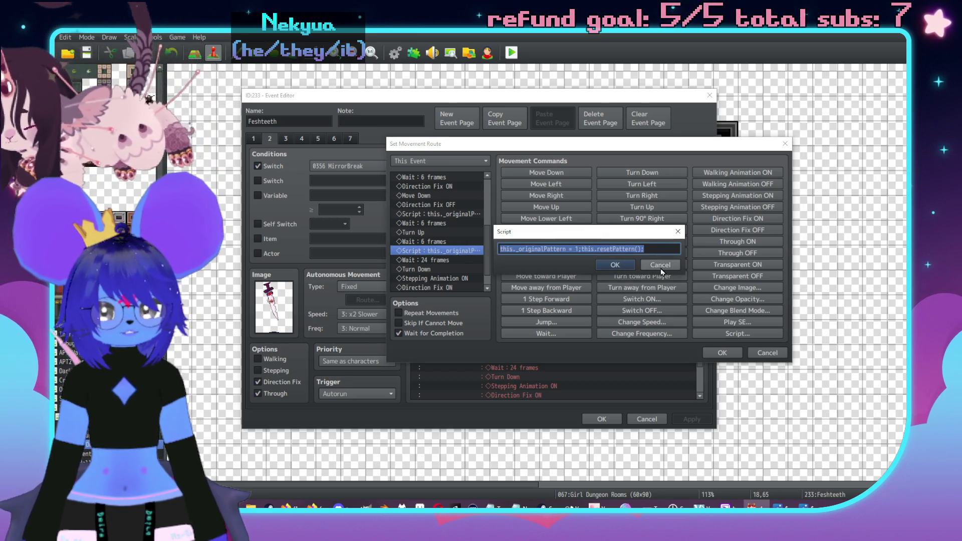
{"action": "left_click", "coordinate": [665, 270]}
{"action": "scroll", "coordinate": [435, 247], "scroll_direction": "down", "scroll_amount": 2}
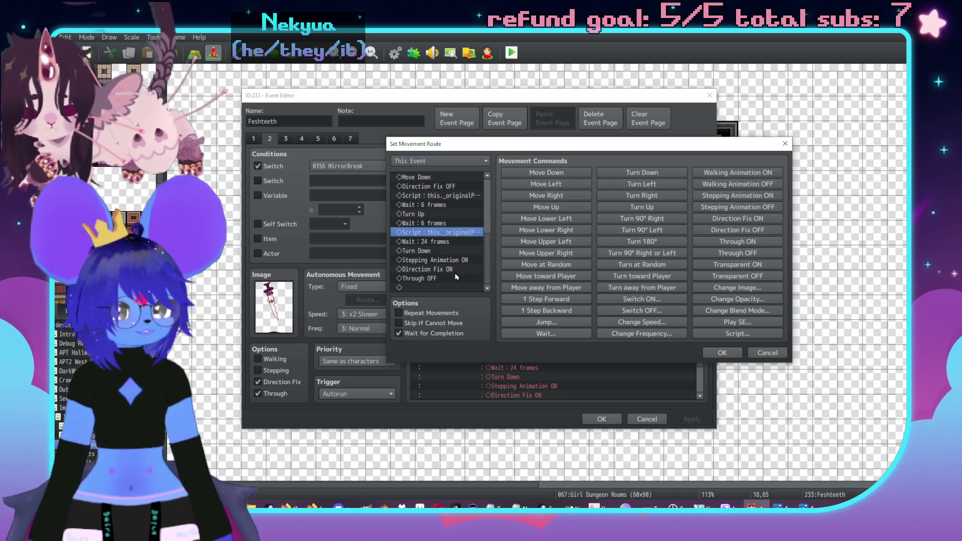
{"action": "scroll", "coordinate": [452, 245], "scroll_direction": "up", "scroll_amount": 2}
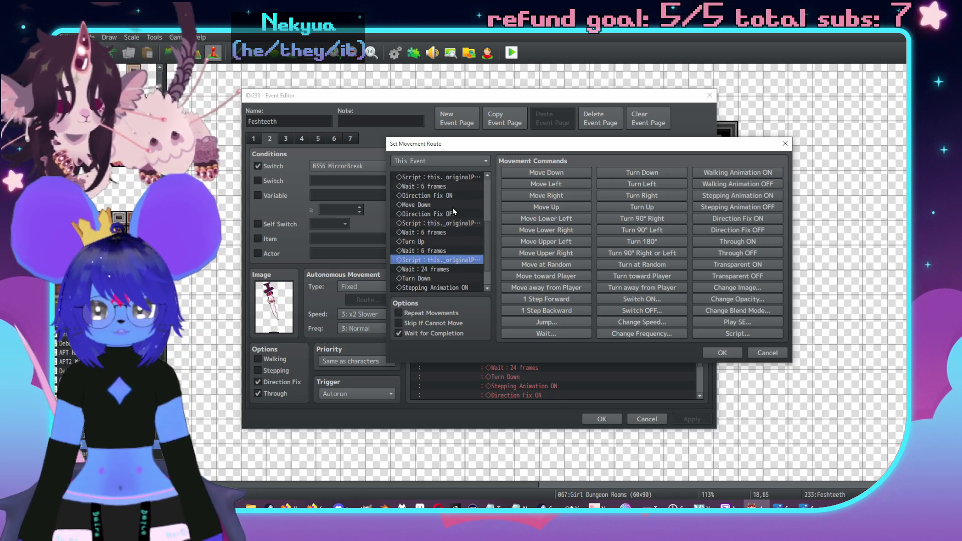
- Confirm the Feshteeth movement route and apply the event changes
{"action": "left_click", "coordinate": [456, 196]}
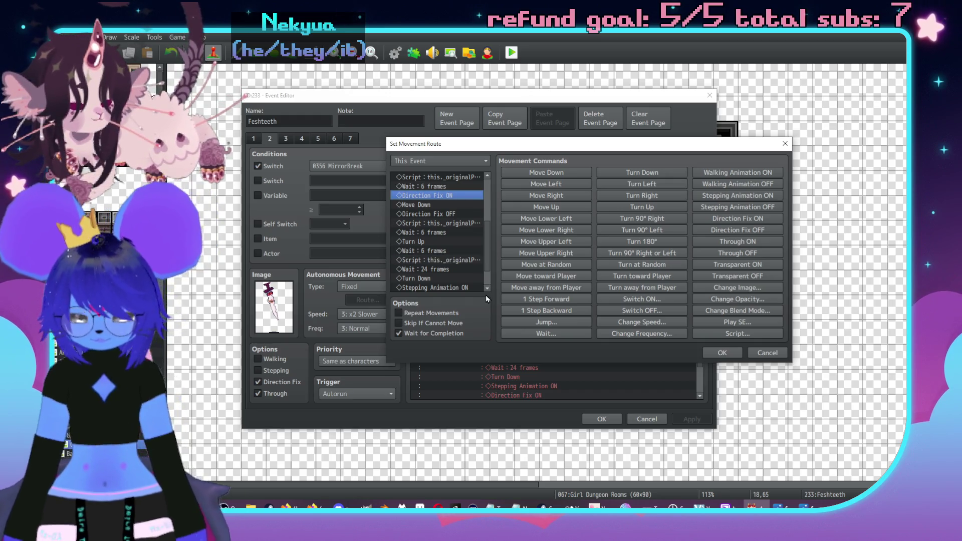
{"action": "scroll", "coordinate": [454, 260], "scroll_direction": "down", "scroll_amount": 1}
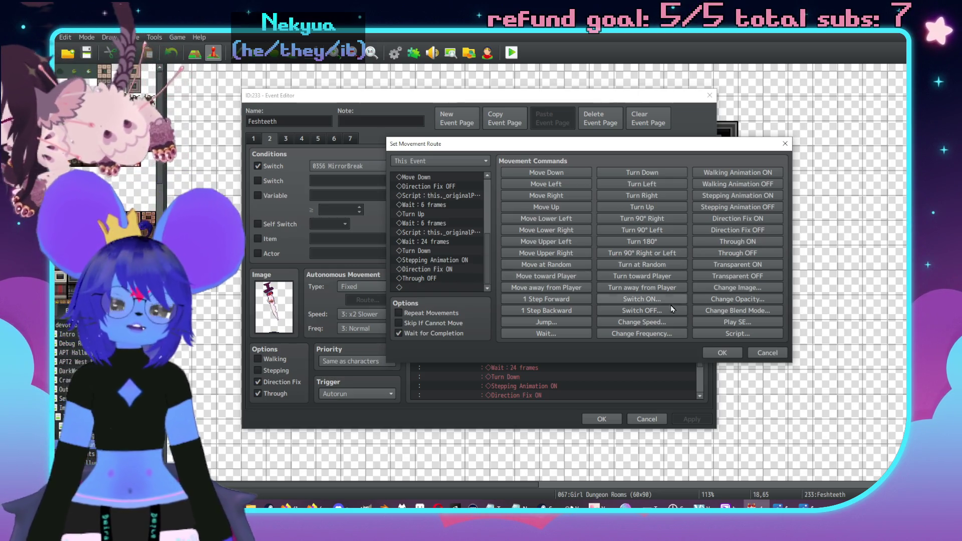
{"action": "left_click", "coordinate": [722, 353]}
{"action": "left_click", "coordinate": [692, 419]}
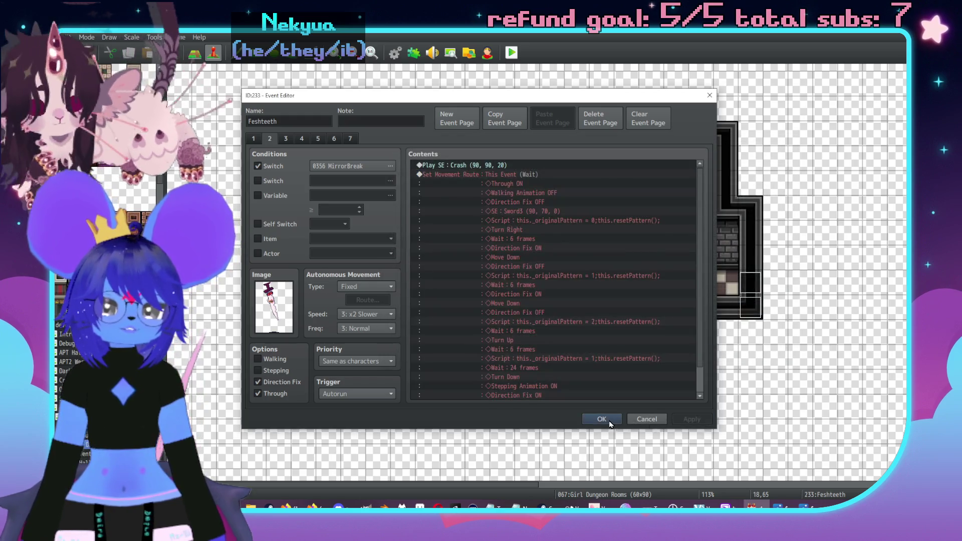
- Close the Event Editor and bring up the map's context menu on a floor tile
{"action": "left_click", "coordinate": [602, 419]}
{"action": "right_click", "coordinate": [433, 232]}
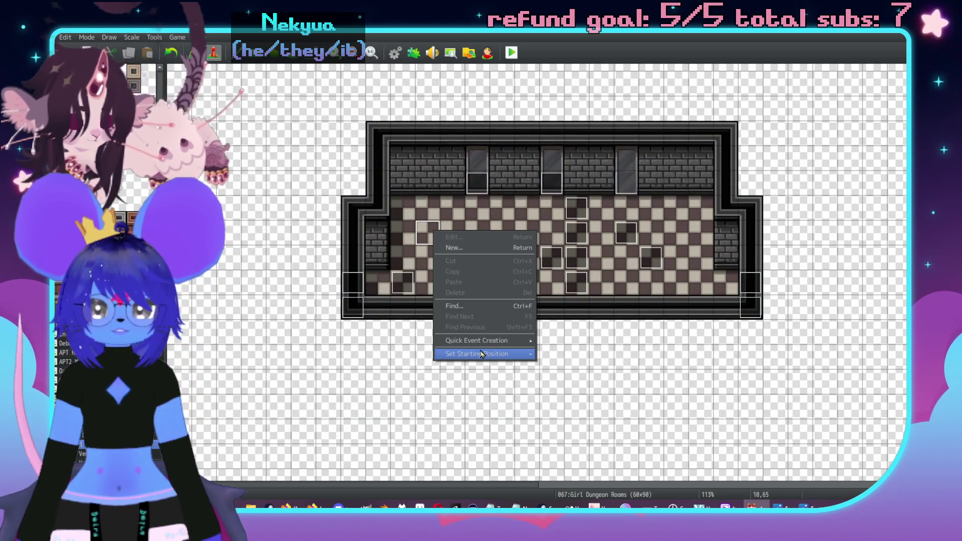
{"action": "mouse_move", "coordinate": [470, 345]}
{"action": "key", "text": "Escape"}
{"action": "right_click", "coordinate": [429, 241]}
{"action": "key", "text": "Escape"}
- Set the player starting position on the upper-left floor tile, then save and playtest
{"action": "right_click", "coordinate": [424, 239]}
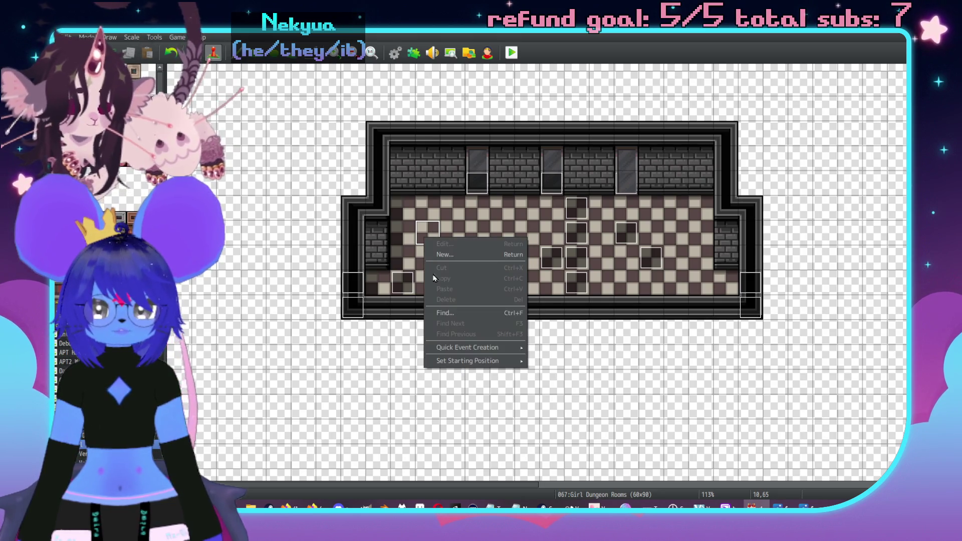
{"action": "mouse_move", "coordinate": [456, 361]}
{"action": "left_click", "coordinate": [547, 362]}
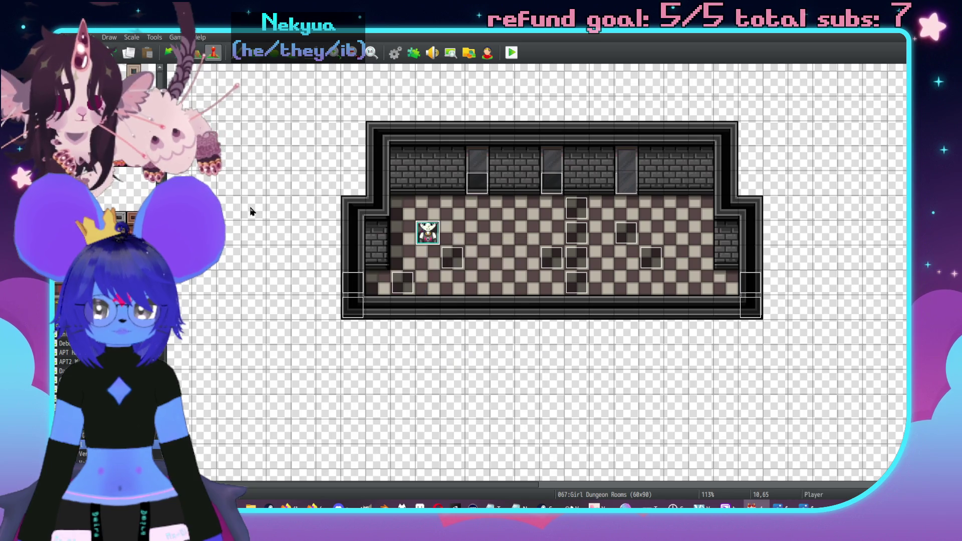
{"action": "left_click", "coordinate": [513, 56]}
{"action": "left_click", "coordinate": [440, 279]}
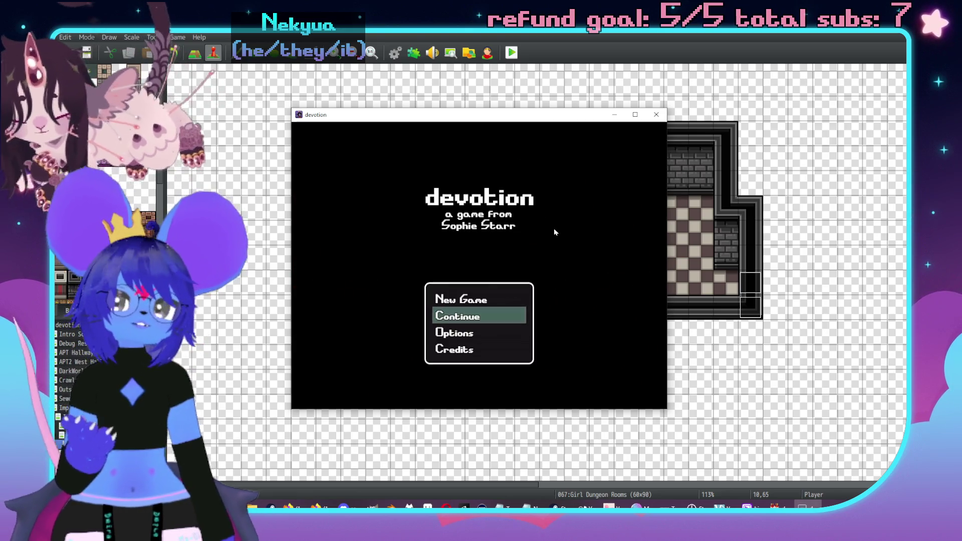
- Start a New Game and walk right until the ghost says 'Oh, look at you. I adore you.'
{"action": "key", "text": "Up"}
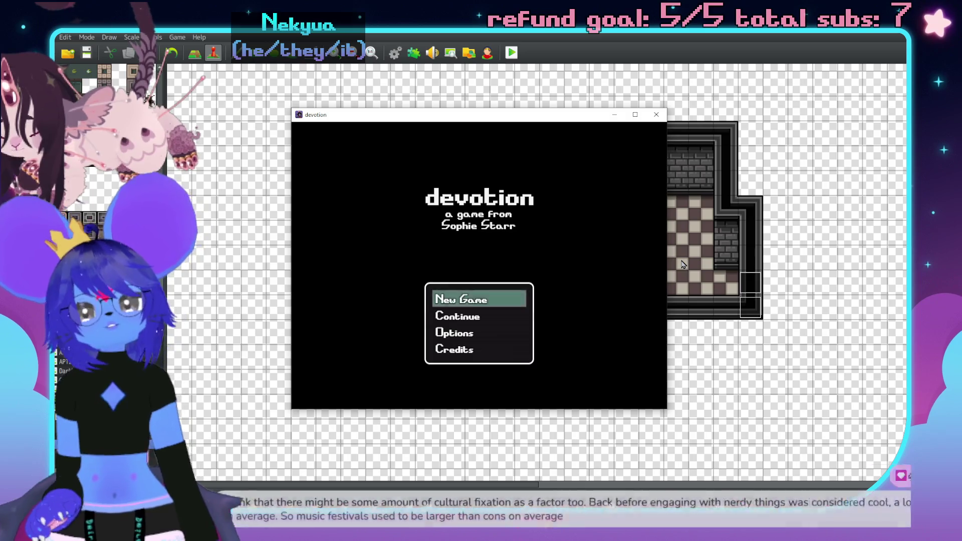
{"action": "key", "text": "Return"}
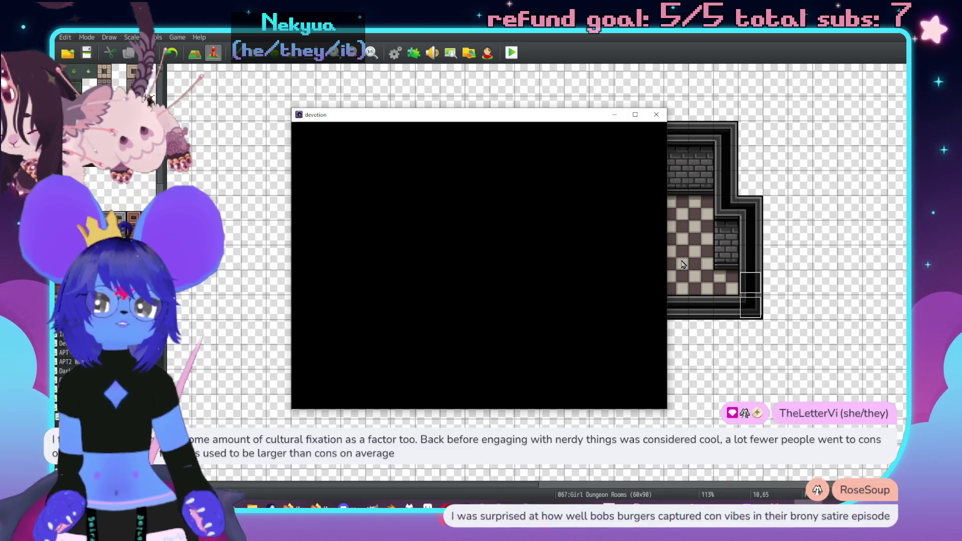
{"action": "key", "text": "Left"}
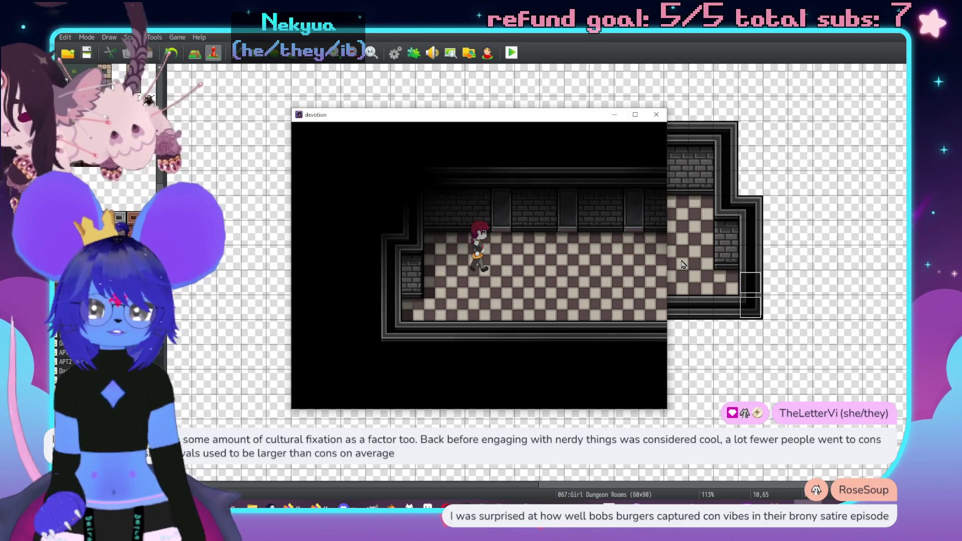
{"action": "key", "text": "Right"}
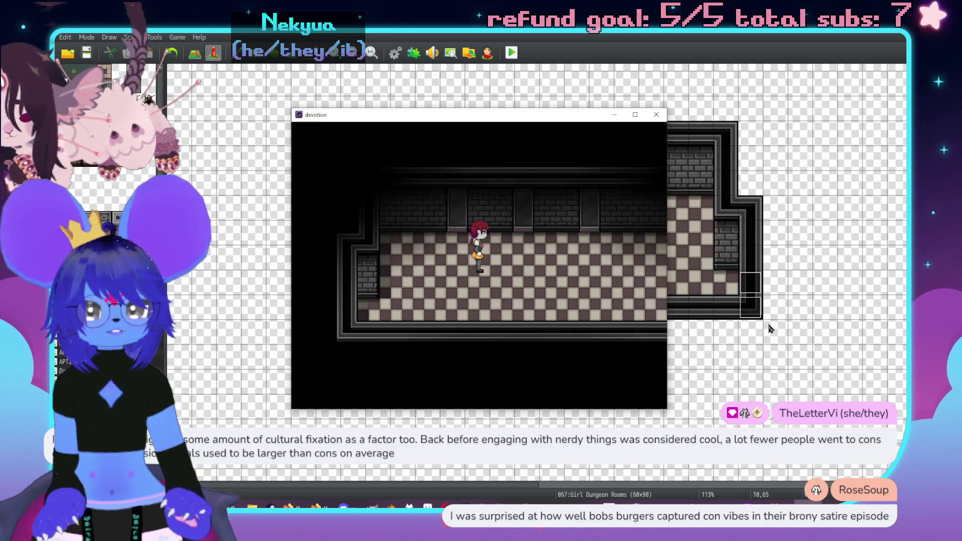
{"action": "key", "text": "Down"}
{"action": "key", "text": "Right"}
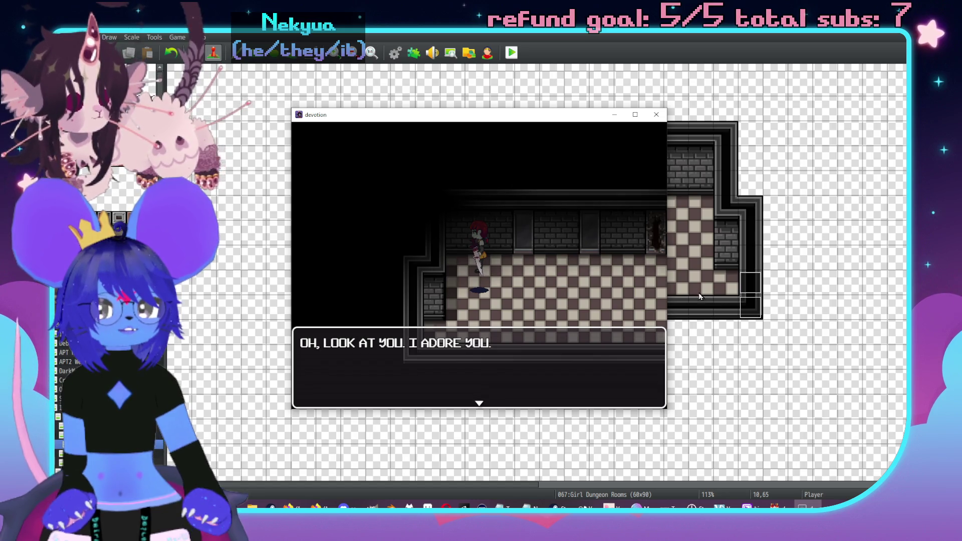
- Relaunch the playtest, continue the saved game, and walk down and right toward the ghost
{"action": "left_click", "coordinate": [656, 115]}
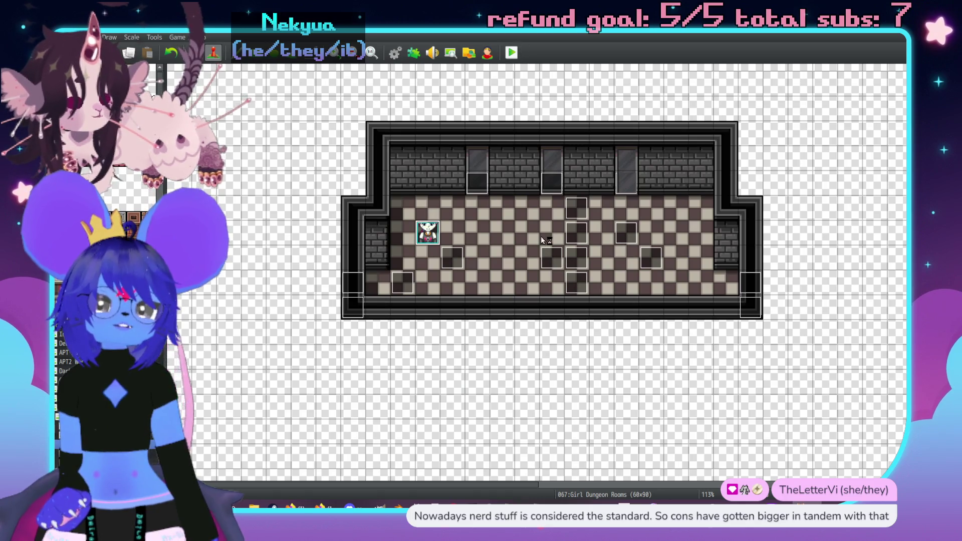
{"action": "key", "text": "ctrl+r"}
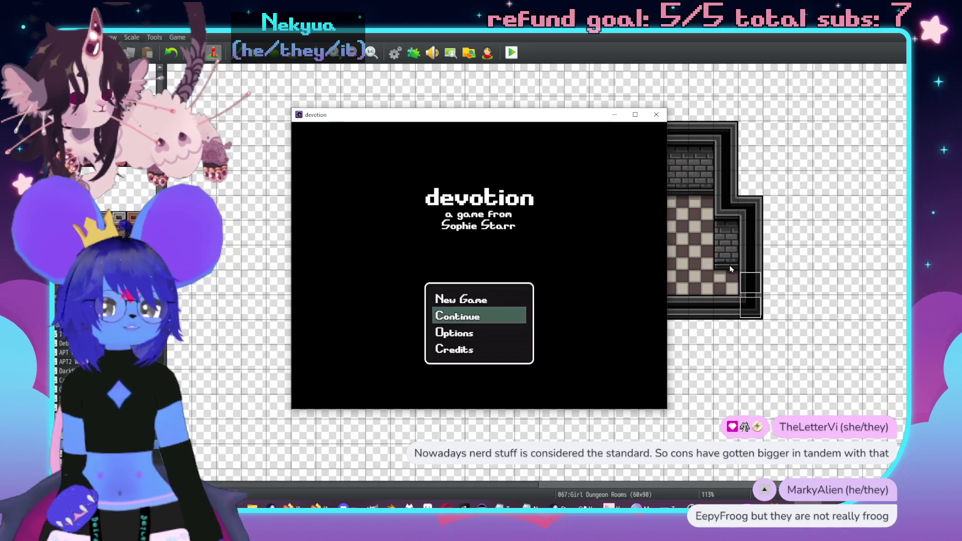
{"action": "key", "text": "Return"}
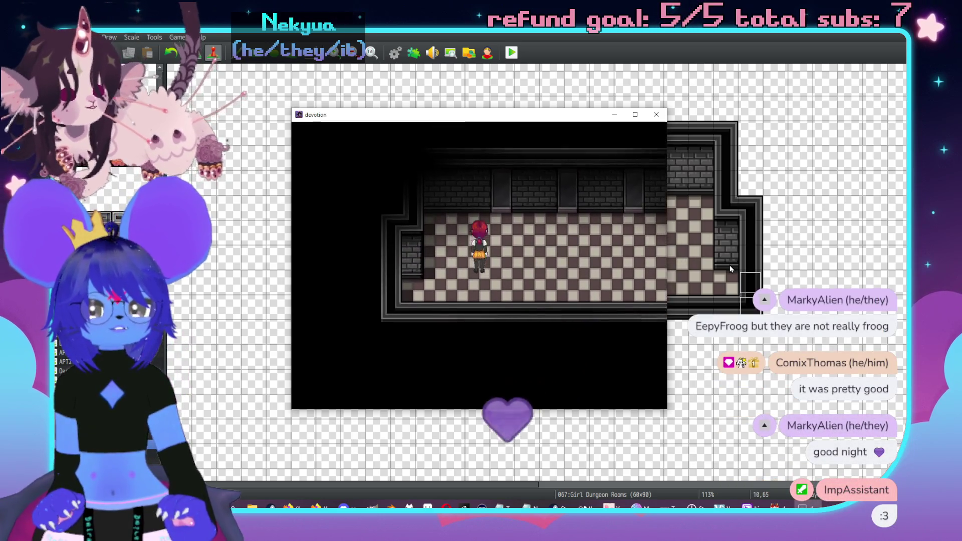
{"action": "key", "text": "Down"}
{"action": "key", "text": "Down"}
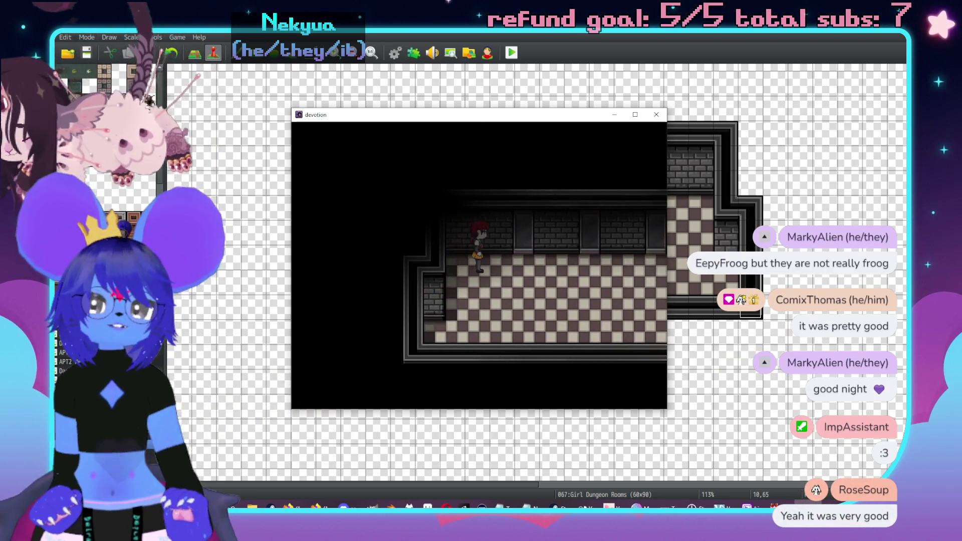
{"action": "key", "text": "Right"}
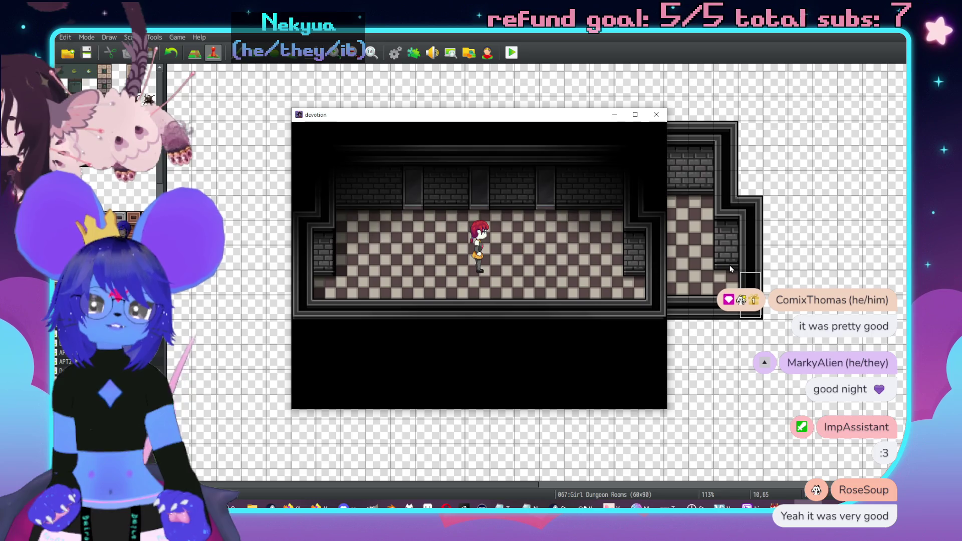
{"action": "key", "text": "Right"}
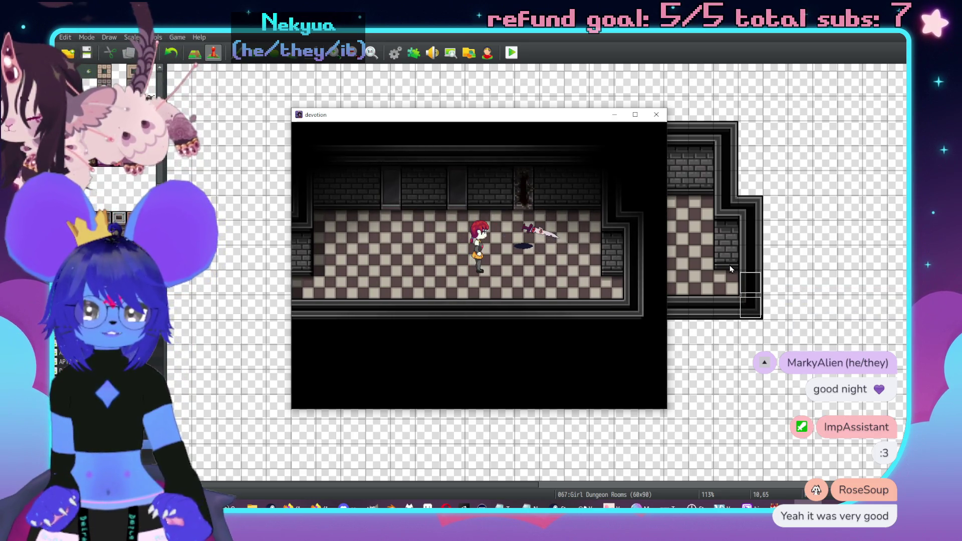
- Pace left and right until the ghost speaks, then close the playtest window
{"action": "key", "text": "Left"}
{"action": "key", "text": "Right"}
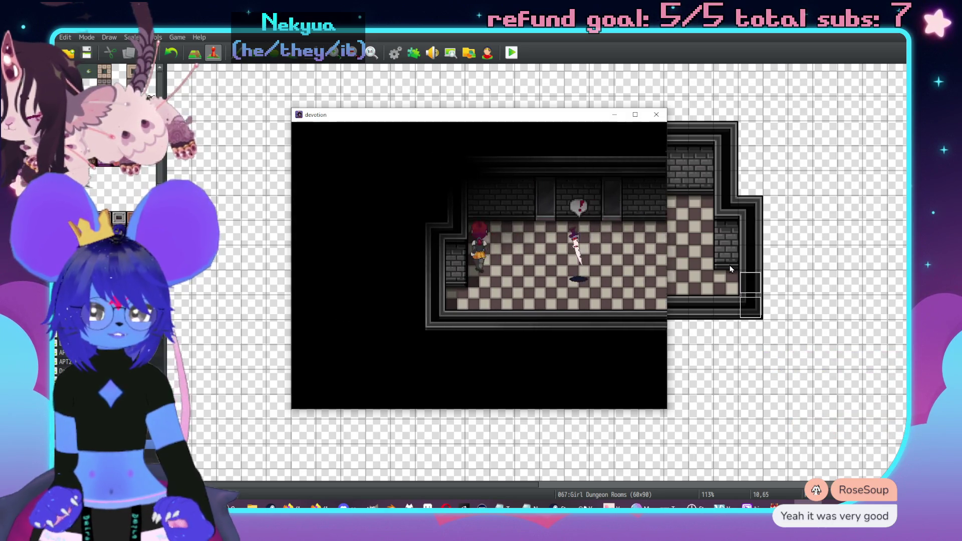
{"action": "key", "text": "Left"}
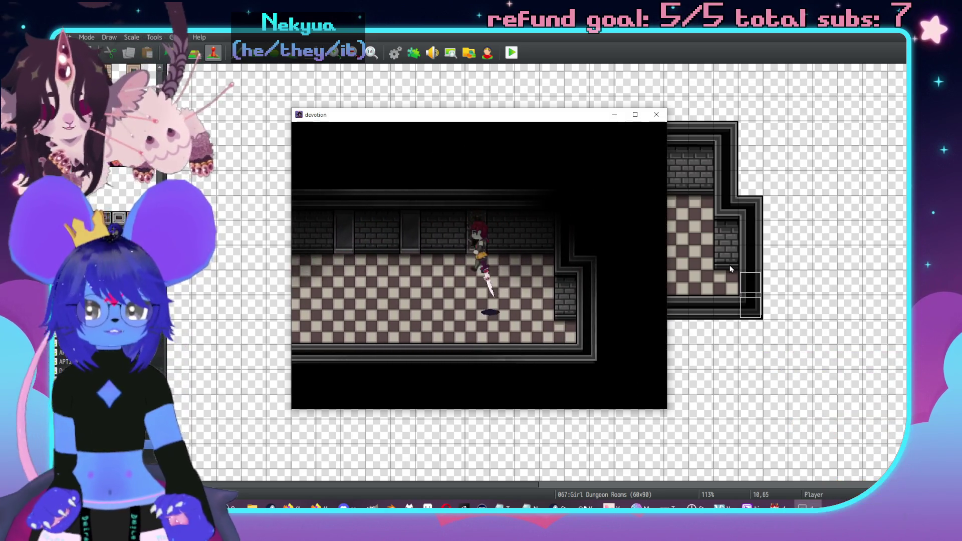
{"action": "key", "text": "Right"}
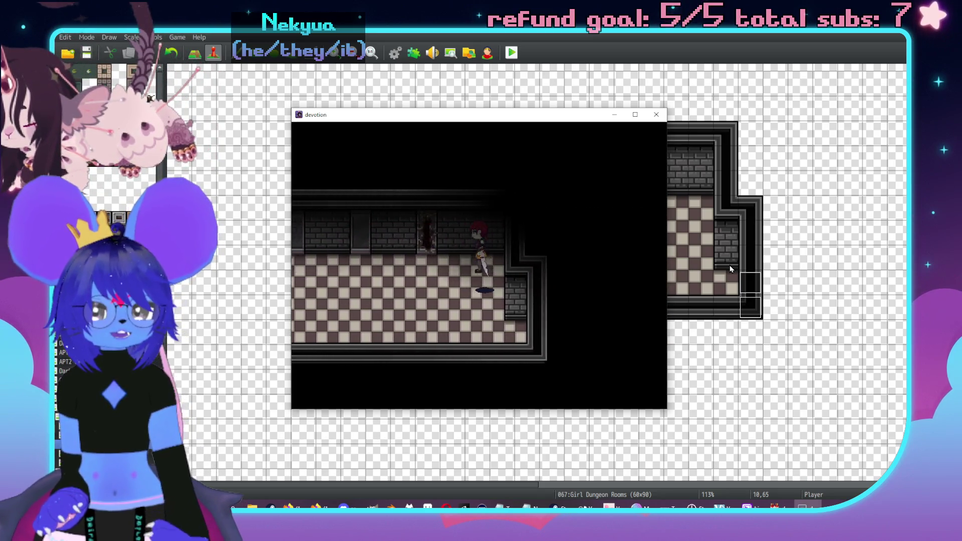
{"action": "key", "text": "Left"}
{"action": "key", "text": "Right"}
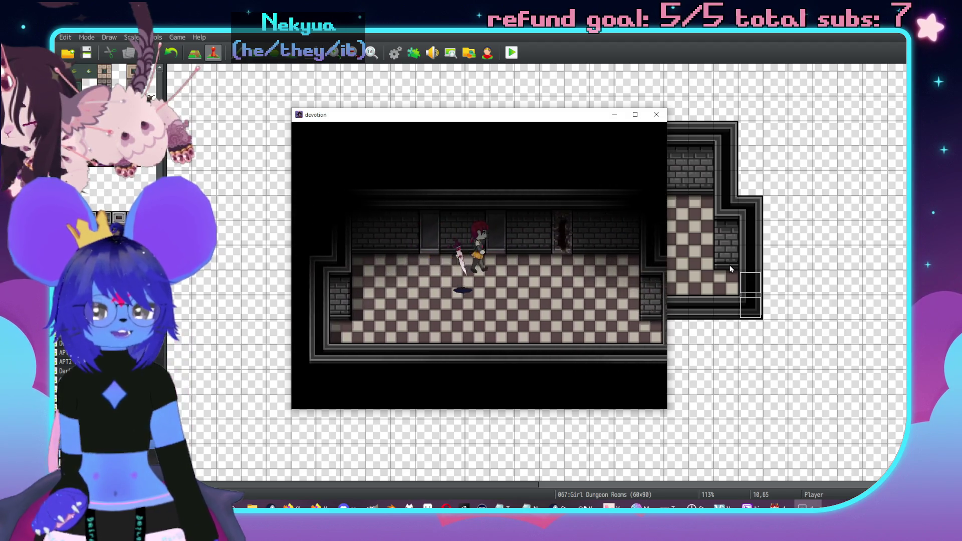
{"action": "key", "text": "Left"}
{"action": "key", "text": "Left"}
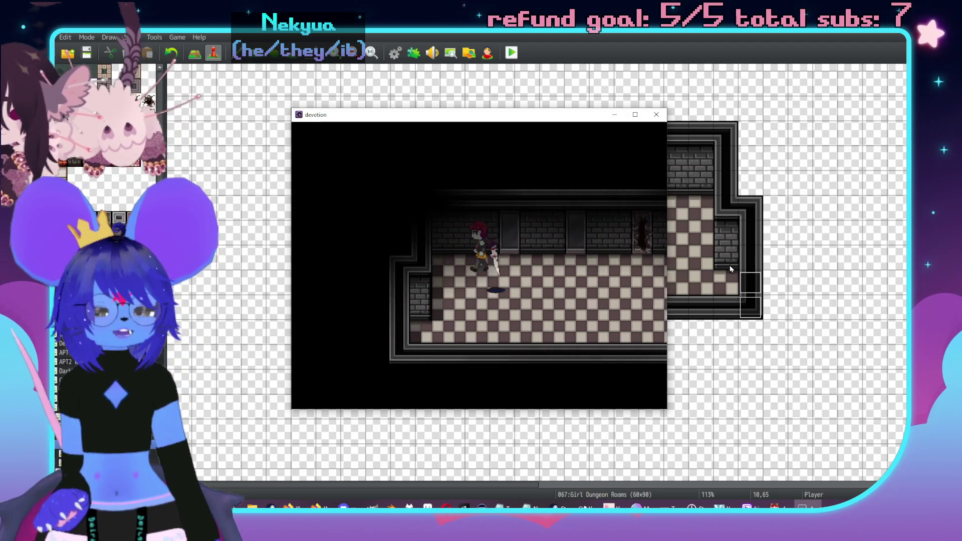
{"action": "key", "text": "Right"}
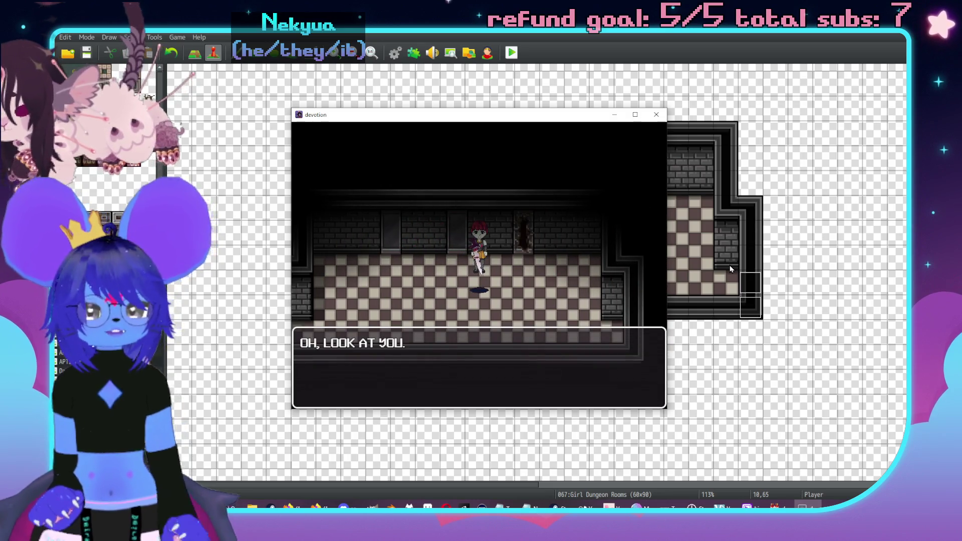
{"action": "left_click", "coordinate": [655, 115]}
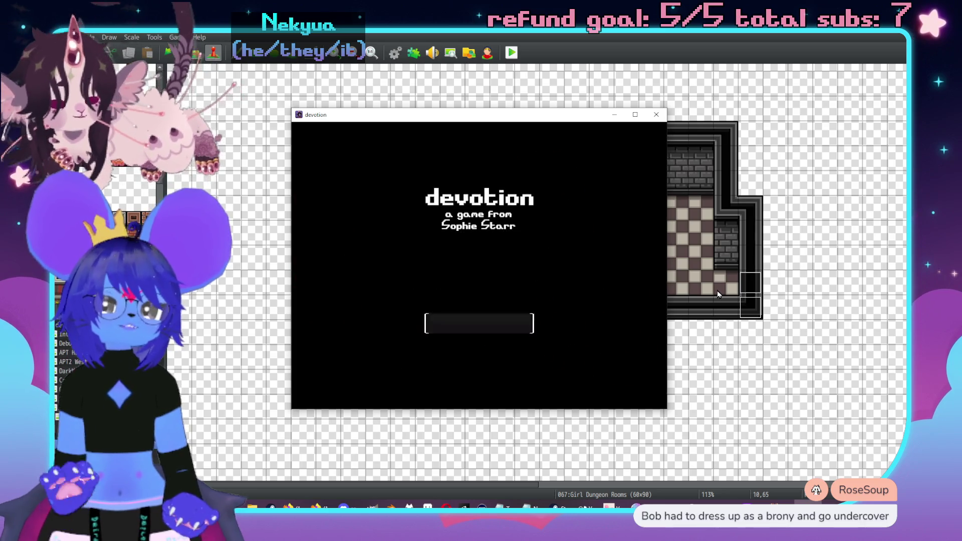
- Start a New Game and walk east through the checkered room into the next room
{"action": "key", "text": "Return"}
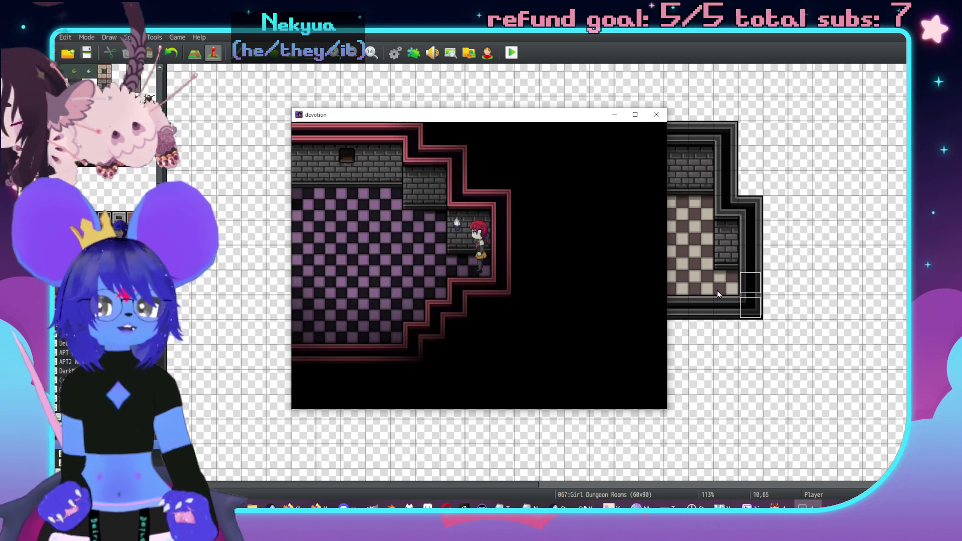
{"action": "key", "text": "Right"}
{"action": "key", "text": "Down"}
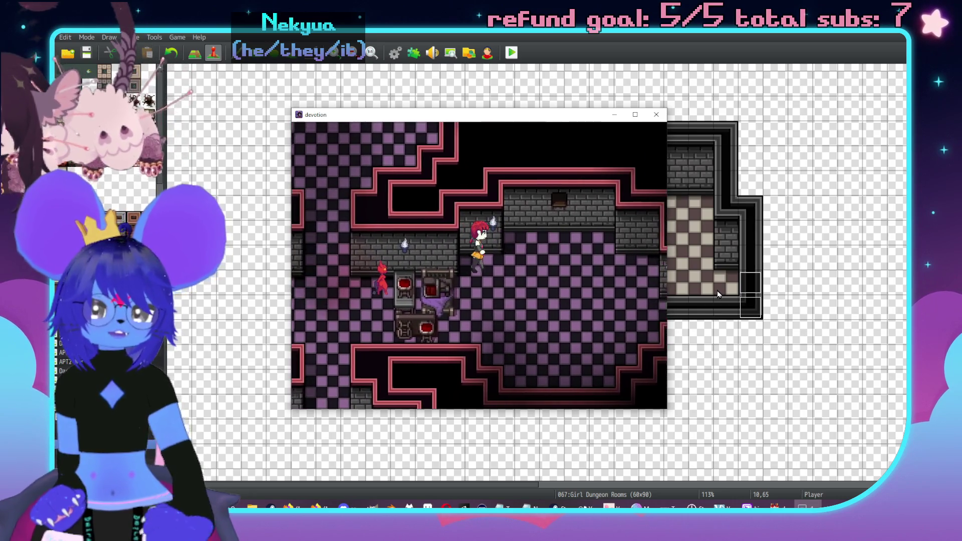
{"action": "key", "text": "Right"}
{"action": "key", "text": "Up"}
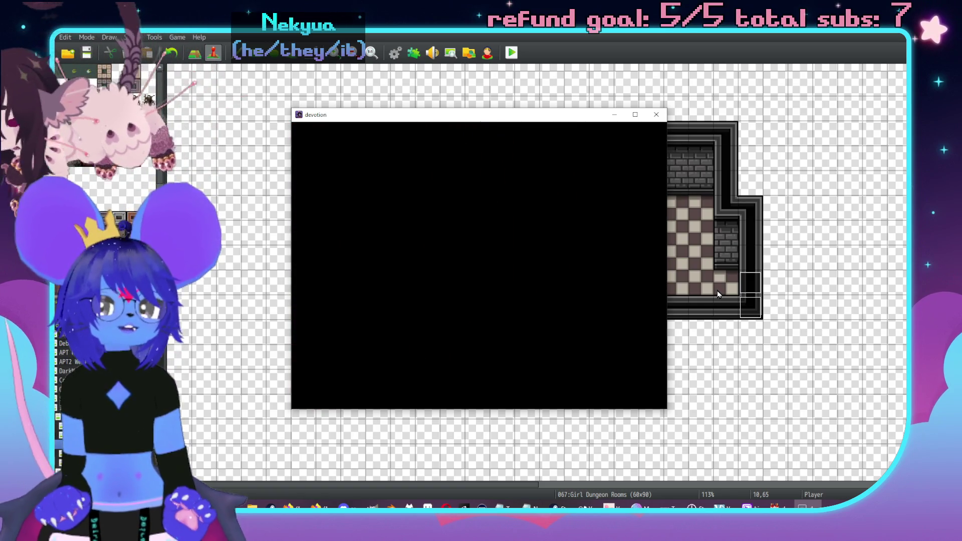
{"action": "key", "text": "Right"}
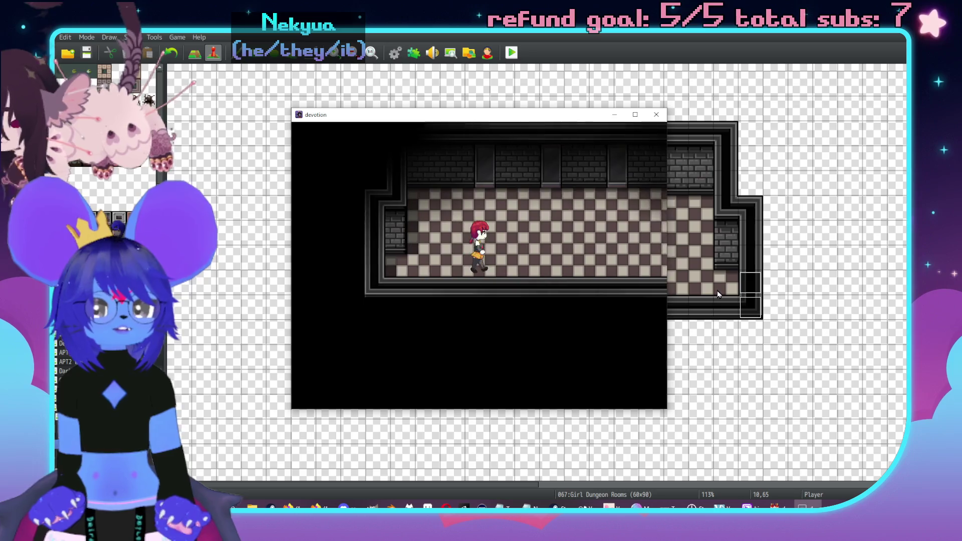
{"action": "key", "text": "Right"}
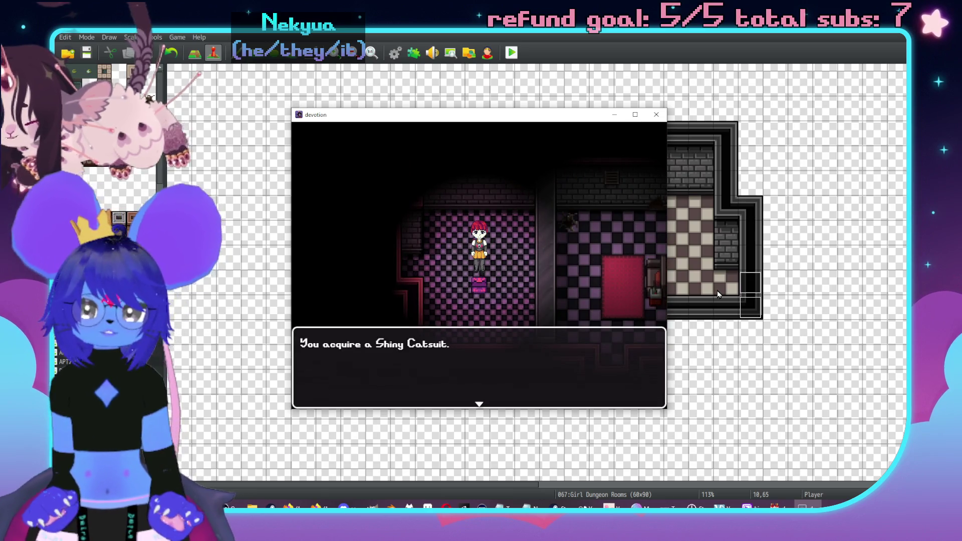
- Equip the Shiny Catsuit in the Body slot instead of the Vest, then walk on
{"action": "key", "text": "Return"}
{"action": "key", "text": "Escape"}
{"action": "key", "text": "Right"}
{"action": "key", "text": "Right"}
{"action": "key", "text": "Return"}
{"action": "key", "text": "Return"}
{"action": "key", "text": "Down"}
{"action": "key", "text": "Down"}
{"action": "key", "text": "Down"}
{"action": "key", "text": "Return"}
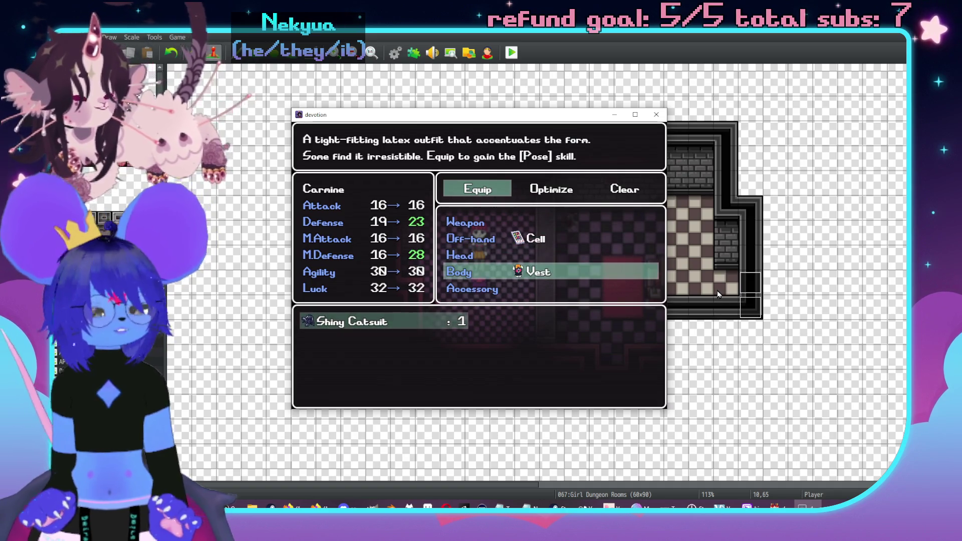
{"action": "key", "text": "Return"}
{"action": "key", "text": "Escape"}
{"action": "key", "text": "Escape"}
{"action": "key", "text": "Escape"}
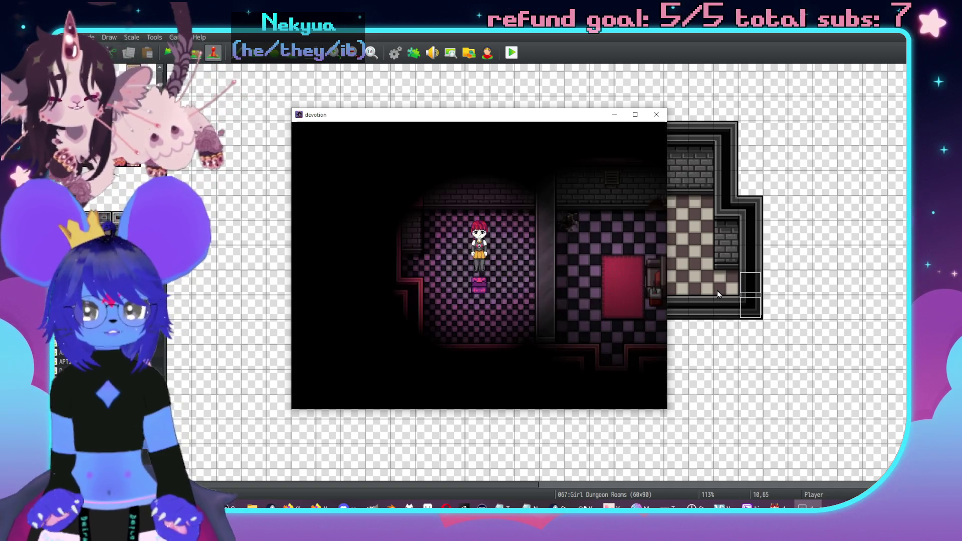
{"action": "key", "text": "Left"}
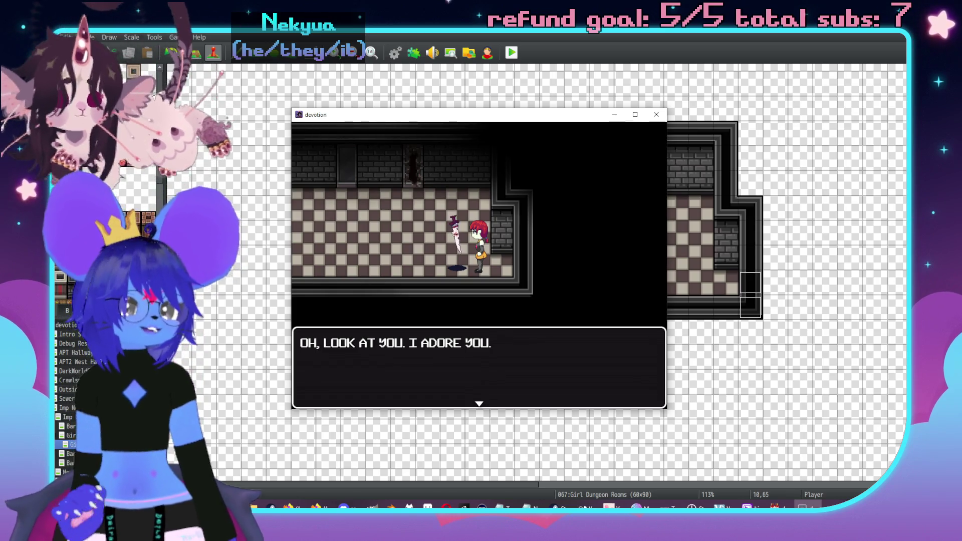
{"action": "key", "text": "alt+Tab"}
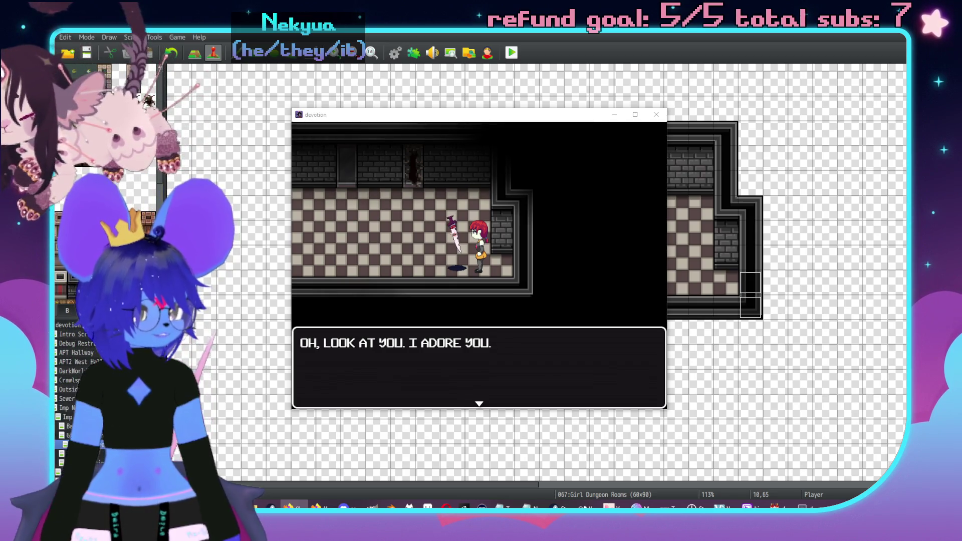
- Close the playtest and inspect event EV171 on the map without changes
{"action": "left_click", "coordinate": [656, 115]}
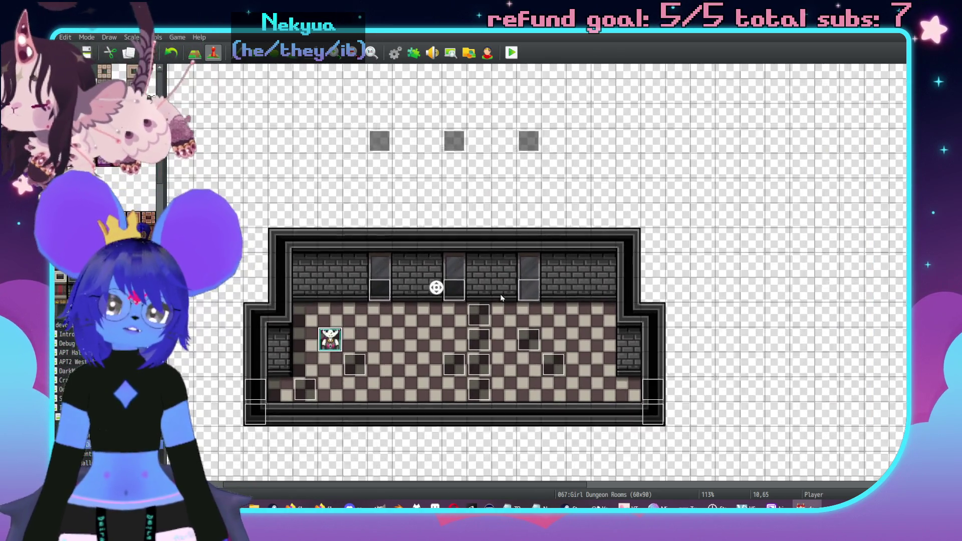
{"action": "scroll", "coordinate": [507, 286], "scroll_direction": "right", "scroll_amount": 10}
{"action": "scroll", "coordinate": [526, 264], "scroll_direction": "down", "scroll_amount": 5}
{"action": "scroll", "coordinate": [539, 253], "scroll_direction": "down", "scroll_amount": 5}
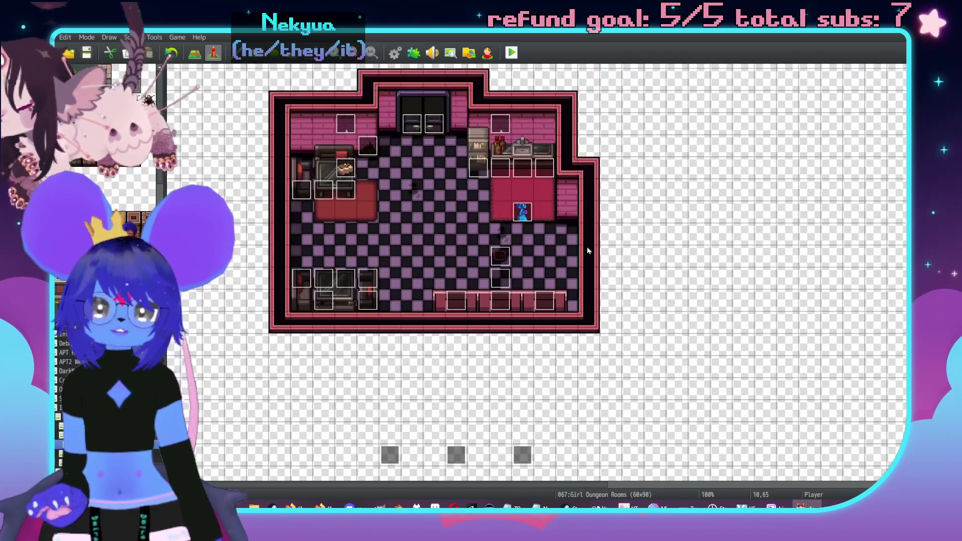
{"action": "scroll", "coordinate": [201, 100], "scroll_direction": "up", "scroll_amount": 3}
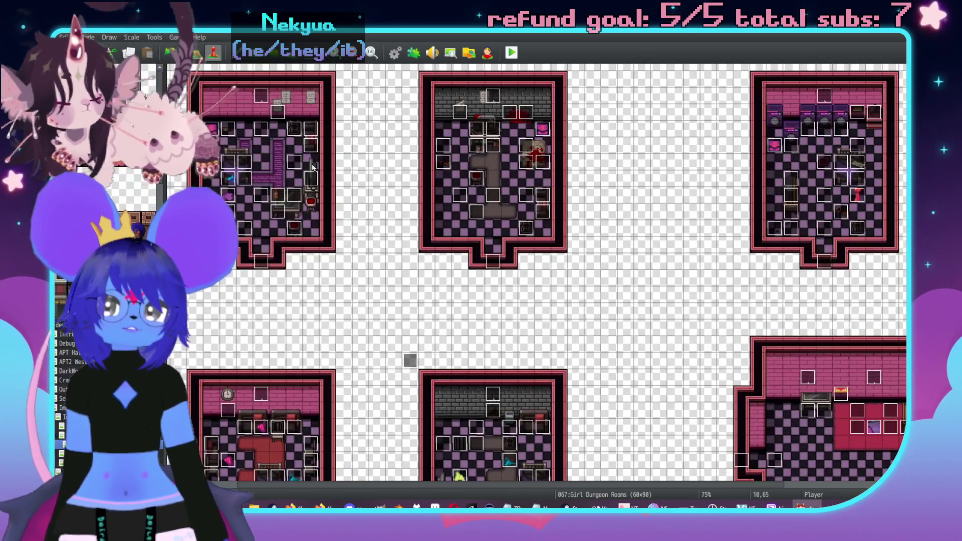
{"action": "double_click", "coordinate": [177, 75]}
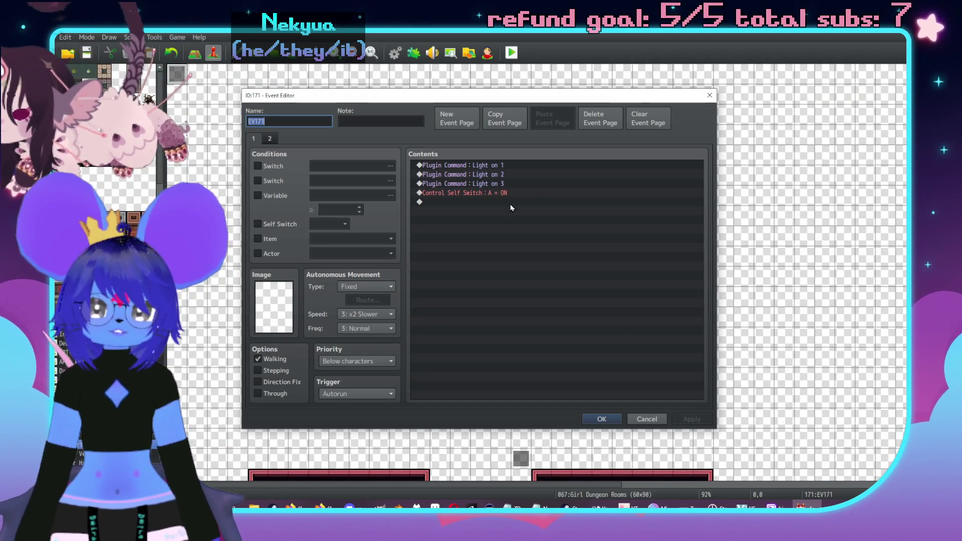
{"action": "key", "text": "Escape"}
- Scroll around the Girl Dungeon Rooms map, then switch over to Aseprite
{"action": "scroll", "coordinate": [573, 275], "scroll_direction": "down", "scroll_amount": 2}
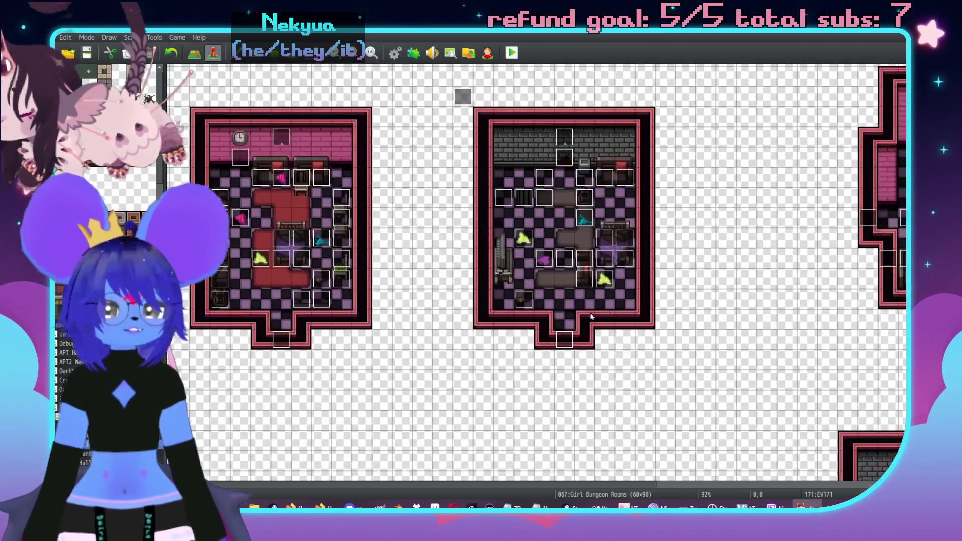
{"action": "scroll", "coordinate": [520, 253], "scroll_direction": "down", "scroll_amount": 3}
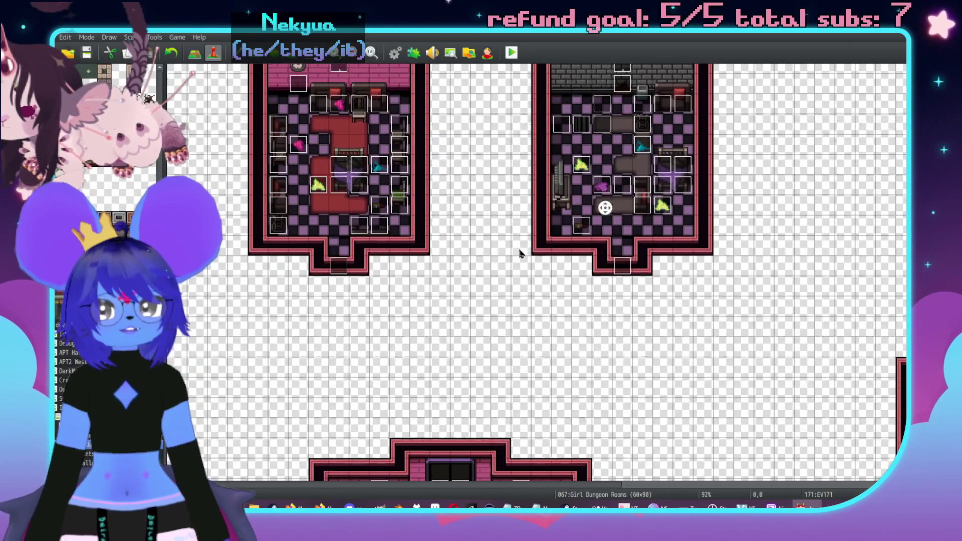
{"action": "scroll", "coordinate": [670, 242], "scroll_direction": "right", "scroll_amount": 3}
{"action": "scroll", "coordinate": [610, 233], "scroll_direction": "down", "scroll_amount": 3}
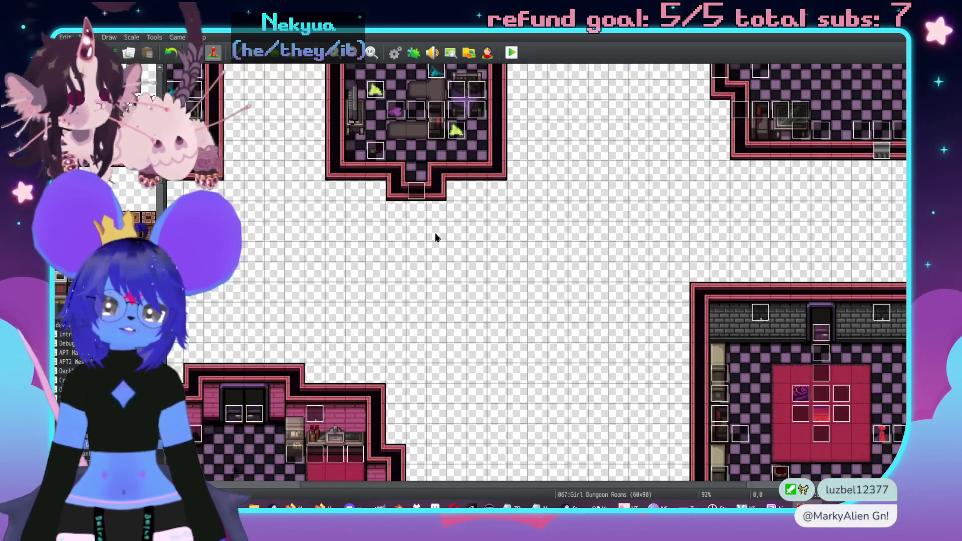
{"action": "scroll", "coordinate": [216, 456], "scroll_direction": "up", "scroll_amount": 1}
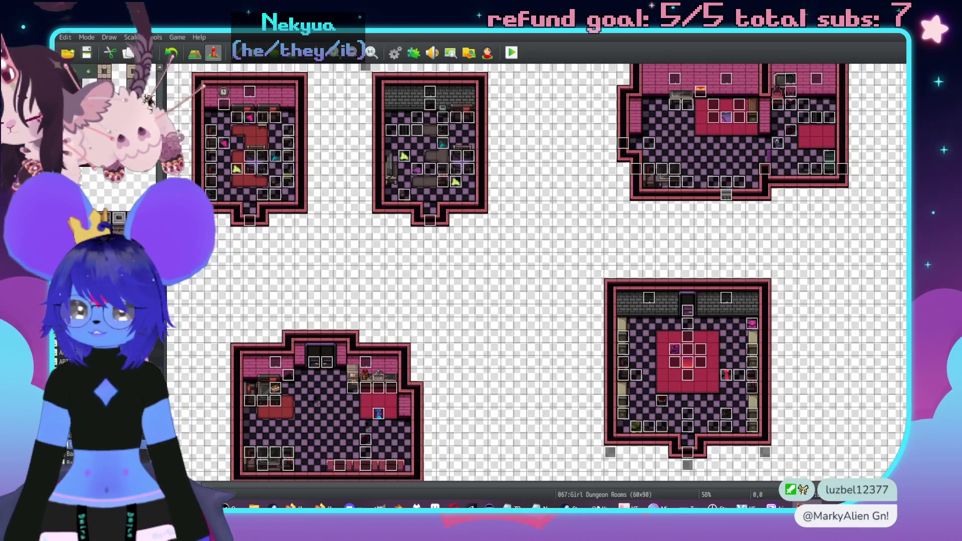
{"action": "key", "text": "super"}
{"action": "key", "text": "Escape"}
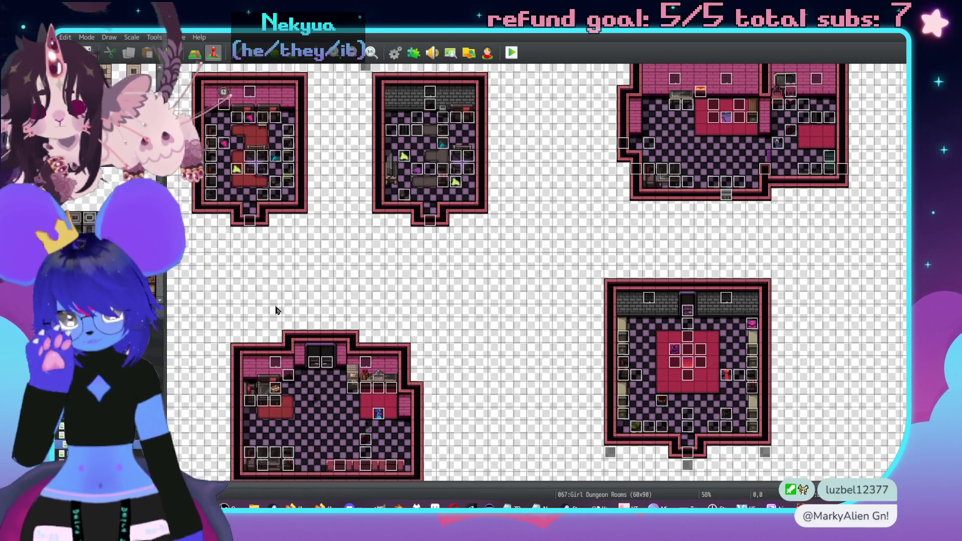
{"action": "key", "text": "alt+Tab"}
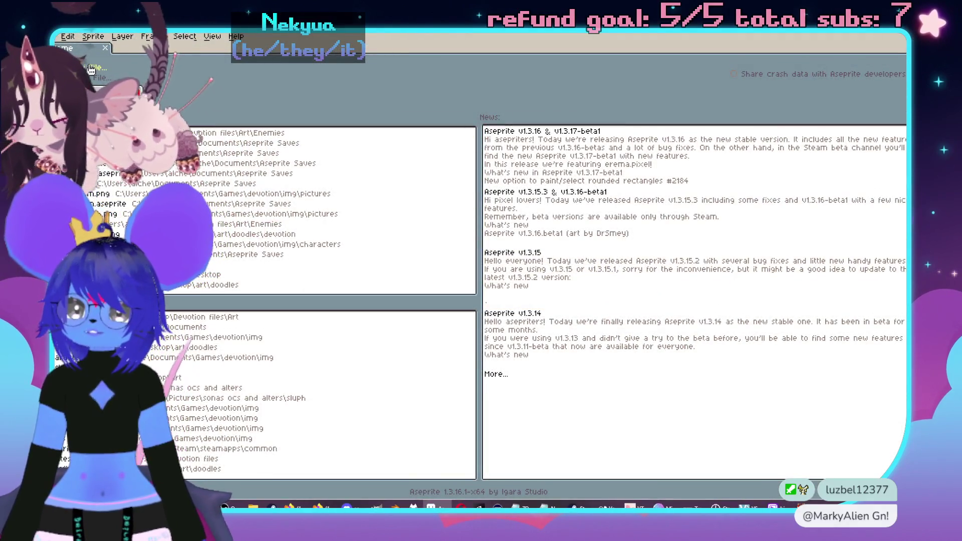
- Create a new 144x144 sprite and flood-fill its canvas pale cream
{"action": "left_click", "coordinate": [90, 69]}
{"action": "key", "text": "Return"}
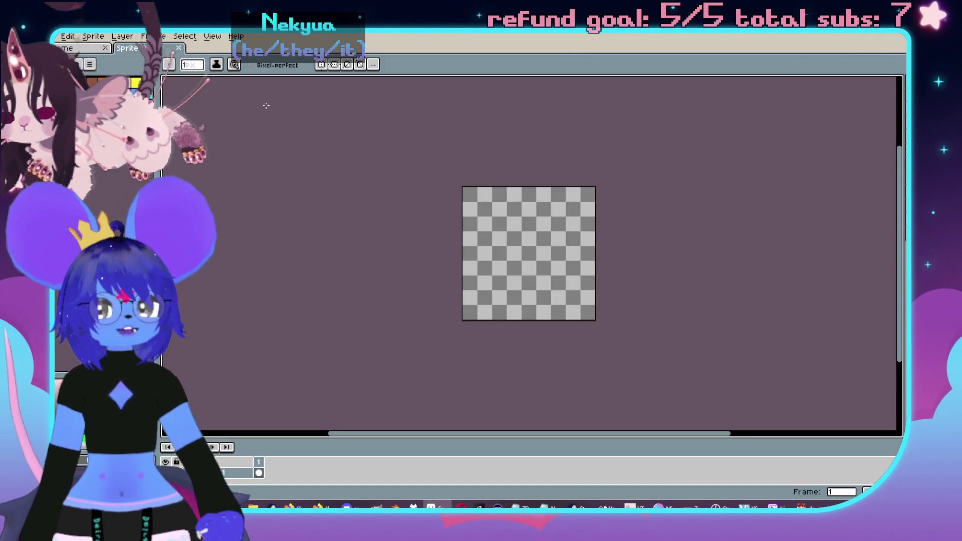
{"action": "left_click", "coordinate": [76, 65]}
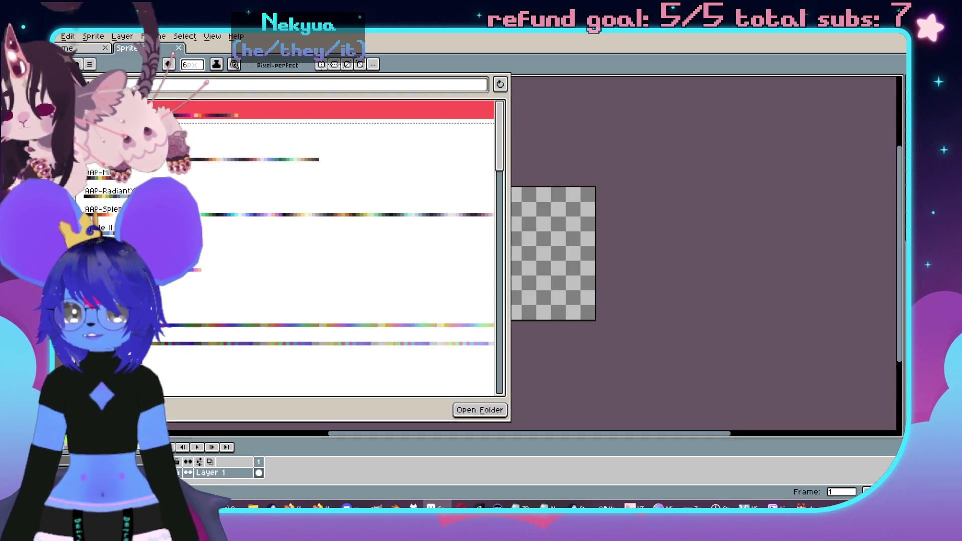
{"action": "key", "text": "Escape"}
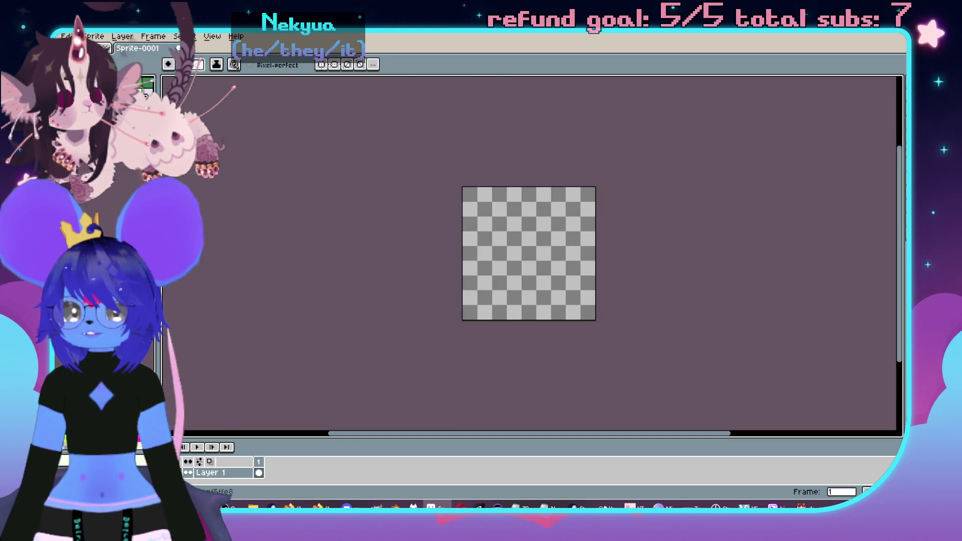
{"action": "key", "text": "g"}
{"action": "left_click", "coordinate": [493, 238]}
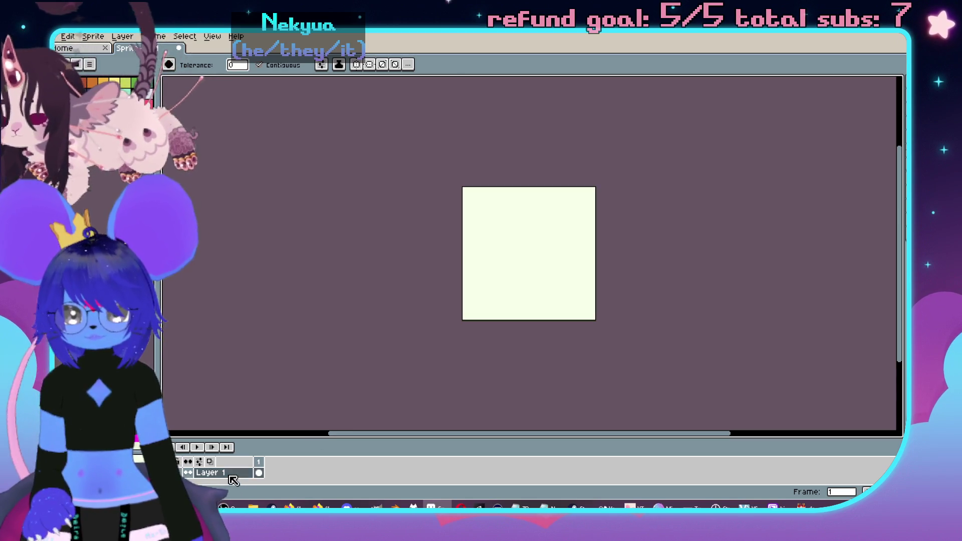
- Add Layer 2, frame the canvas in the workspace, and flood it dark navy
{"action": "right_click", "coordinate": [232, 480]}
{"action": "mouse_move", "coordinate": [250, 429]}
{"action": "left_click", "coordinate": [341, 426]}
{"action": "scroll", "coordinate": [596, 320], "scroll_direction": "up", "scroll_amount": 3}
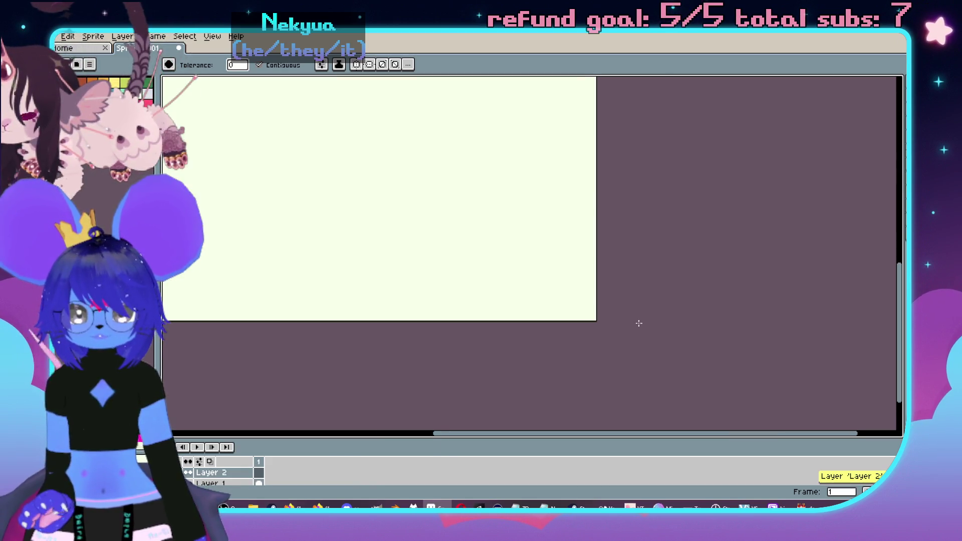
{"action": "mouse_move", "coordinate": [413, 212]}
{"action": "left_mouse_down"}
{"action": "mouse_move", "coordinate": [535, 163]}
{"action": "mouse_move", "coordinate": [508, 277]}
{"action": "left_mouse_up"}
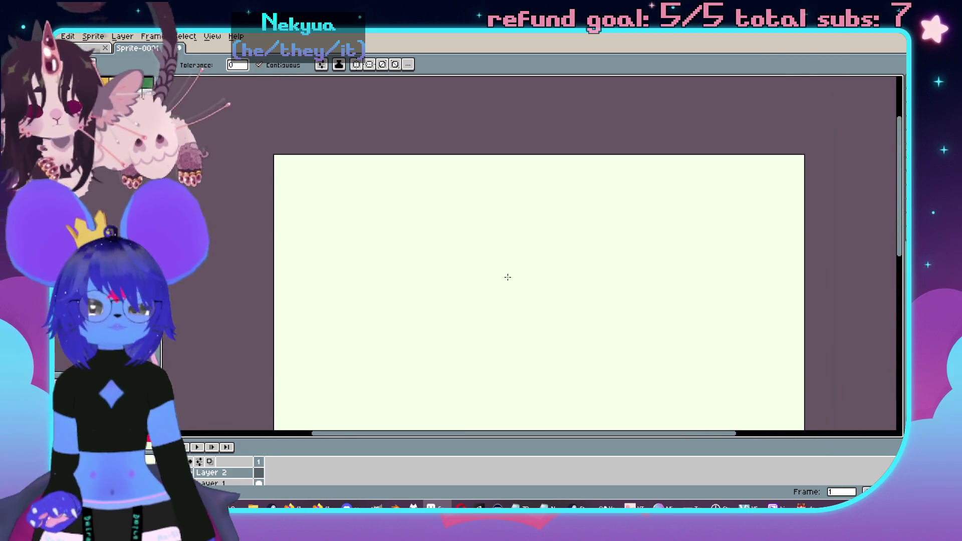
{"action": "scroll", "coordinate": [502, 234], "scroll_direction": "up", "scroll_amount": 1}
{"action": "left_click_drag", "start_coordinate": [503, 234], "coordinate": [517, 135]}
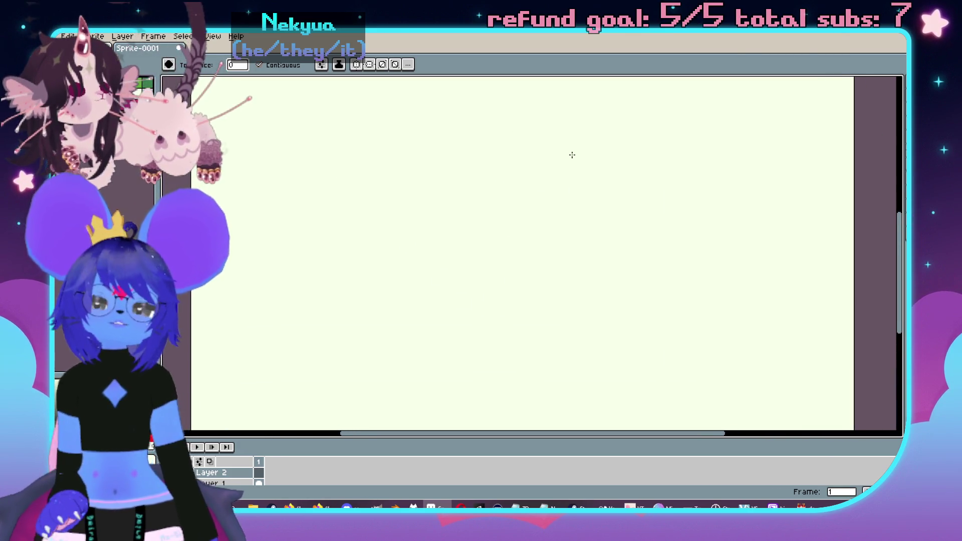
{"action": "left_click_drag", "start_coordinate": [440, 155], "coordinate": [429, 177]}
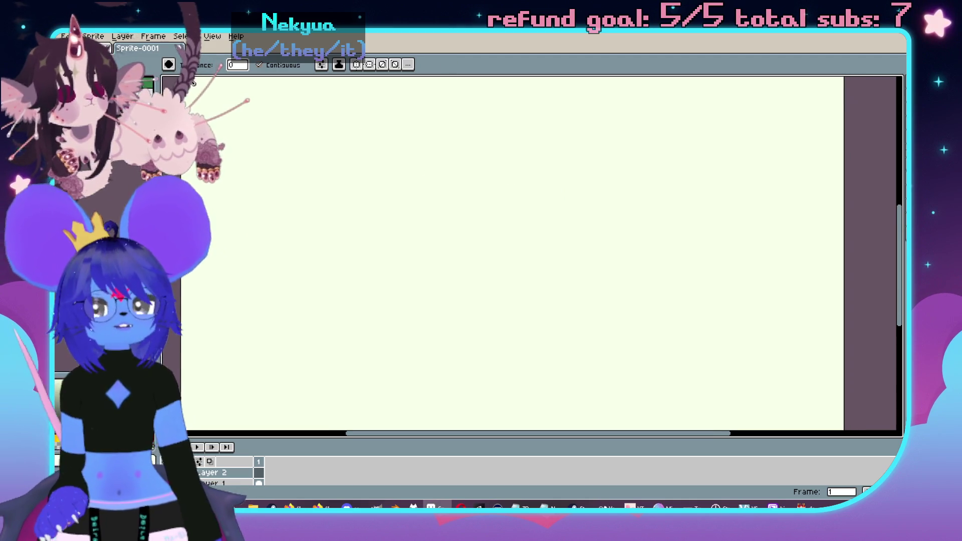
{"action": "left_click_drag", "start_coordinate": [407, 141], "coordinate": [432, 165]}
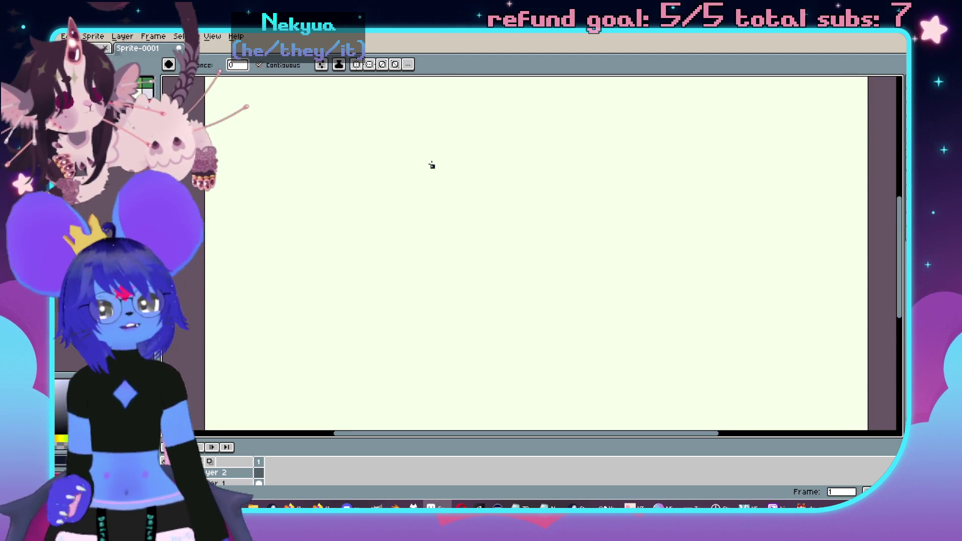
{"action": "mouse_move", "coordinate": [483, 212]}
{"action": "left_mouse_down"}
{"action": "mouse_move", "coordinate": [477, 307]}
{"action": "mouse_move", "coordinate": [472, 264]}
{"action": "mouse_move", "coordinate": [317, 188]}
{"action": "left_mouse_up"}
{"action": "left_click", "coordinate": [348, 190]}
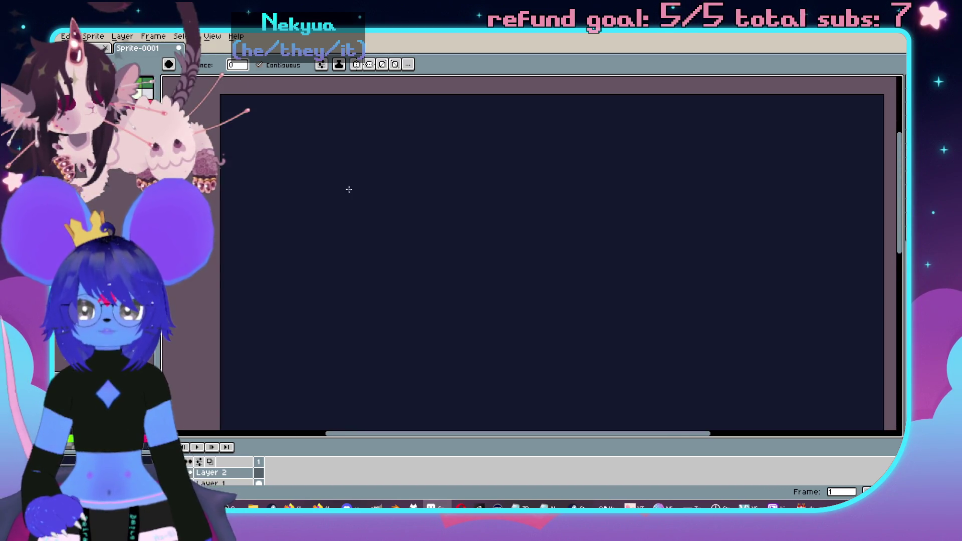
- Undo the navy fill and pencil a rough split-rectangle outline with a small hooked detail
{"action": "key", "text": "ctrl+z"}
{"action": "key", "text": "b"}
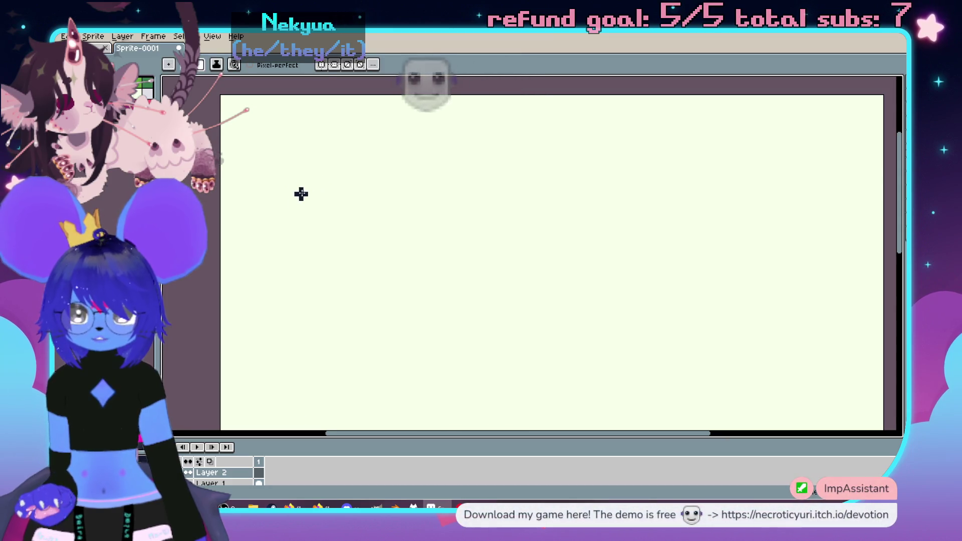
{"action": "left_click_drag", "start_coordinate": [332, 234], "coordinate": [323, 183]}
{"action": "mouse_move", "coordinate": [265, 183]}
{"action": "left_mouse_down"}
{"action": "mouse_move", "coordinate": [376, 182]}
{"action": "mouse_move", "coordinate": [380, 285]}
{"action": "mouse_move", "coordinate": [253, 287]}
{"action": "mouse_move", "coordinate": [269, 197]}
{"action": "mouse_move", "coordinate": [315, 293]}
{"action": "left_mouse_up"}
{"action": "mouse_move", "coordinate": [352, 256]}
{"action": "left_mouse_down"}
{"action": "mouse_move", "coordinate": [379, 228]}
{"action": "mouse_move", "coordinate": [380, 250]}
{"action": "left_mouse_up"}
- Sketch a taller box outline with a small foot, and add a mark under the left drawing
{"action": "mouse_move", "coordinate": [483, 198]}
{"action": "left_mouse_down"}
{"action": "mouse_move", "coordinate": [435, 222]}
{"action": "mouse_move", "coordinate": [435, 305]}
{"action": "mouse_move", "coordinate": [511, 311]}
{"action": "mouse_move", "coordinate": [541, 267]}
{"action": "mouse_move", "coordinate": [519, 173]}
{"action": "mouse_move", "coordinate": [435, 186]}
{"action": "left_mouse_up"}
{"action": "mouse_move", "coordinate": [459, 307]}
{"action": "left_mouse_down"}
{"action": "mouse_move", "coordinate": [474, 313]}
{"action": "mouse_move", "coordinate": [481, 300]}
{"action": "left_mouse_up"}
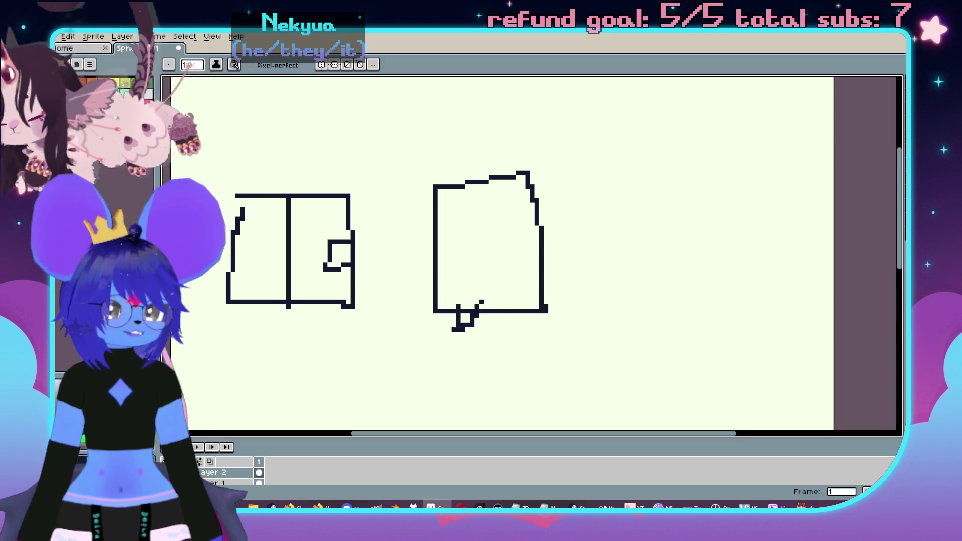
{"action": "left_click_drag", "start_coordinate": [549, 270], "coordinate": [574, 233]}
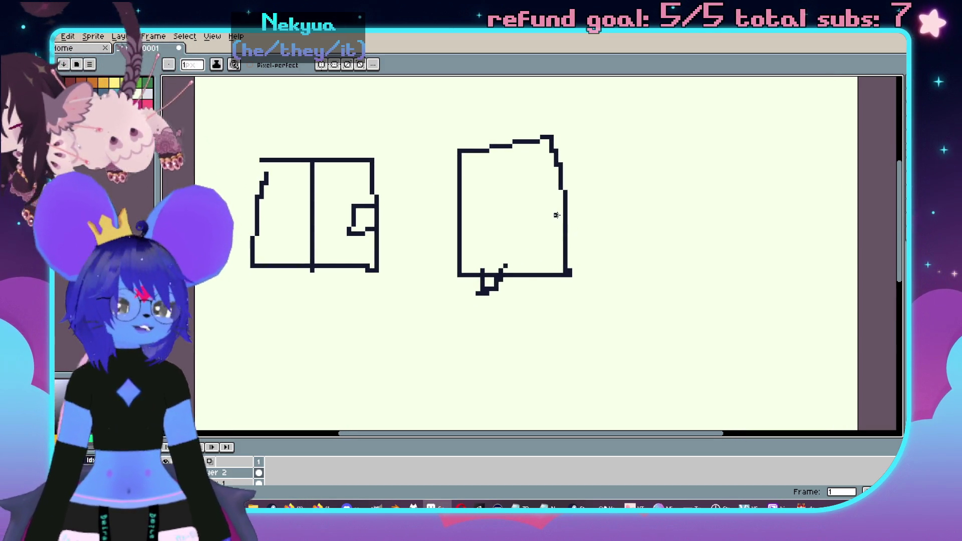
{"action": "left_click_drag", "start_coordinate": [626, 209], "coordinate": [625, 256]}
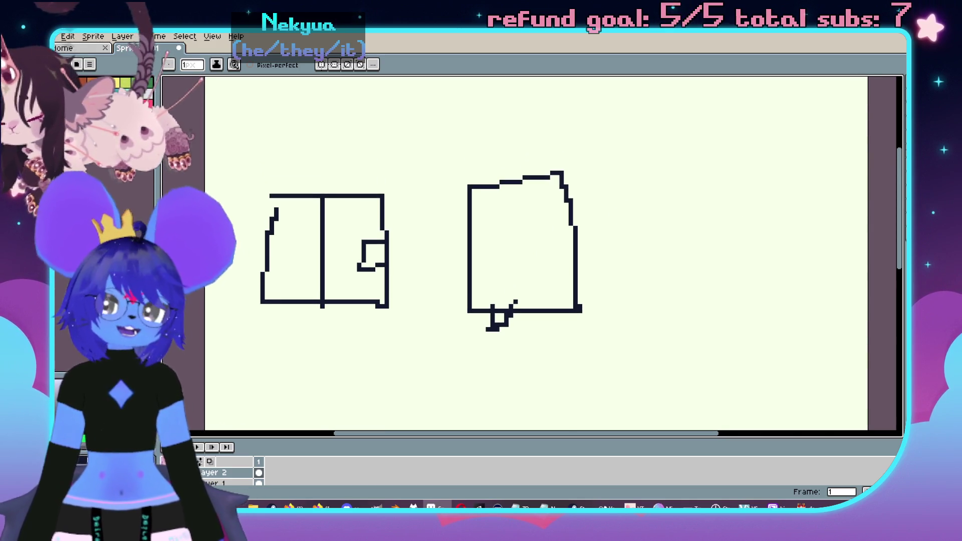
{"action": "left_click_drag", "start_coordinate": [350, 303], "coordinate": [349, 311]}
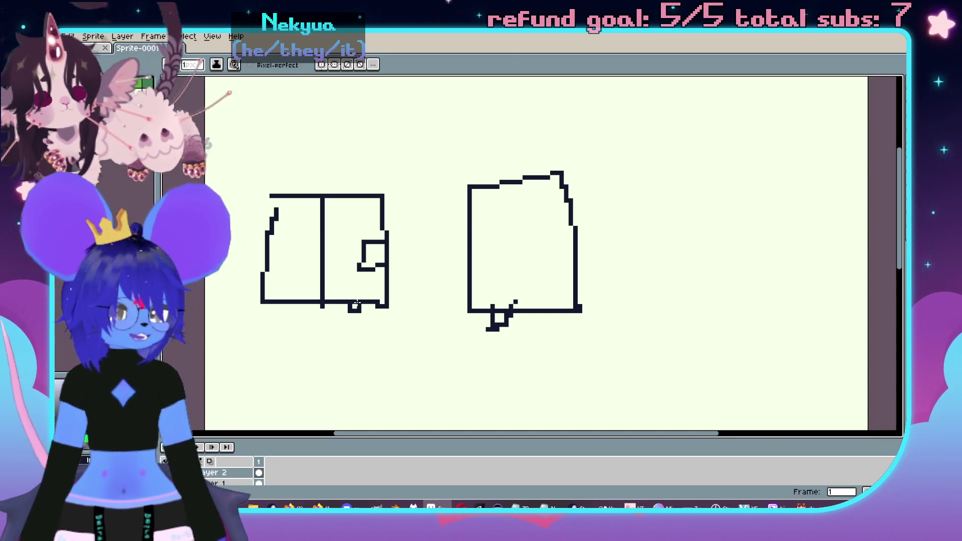